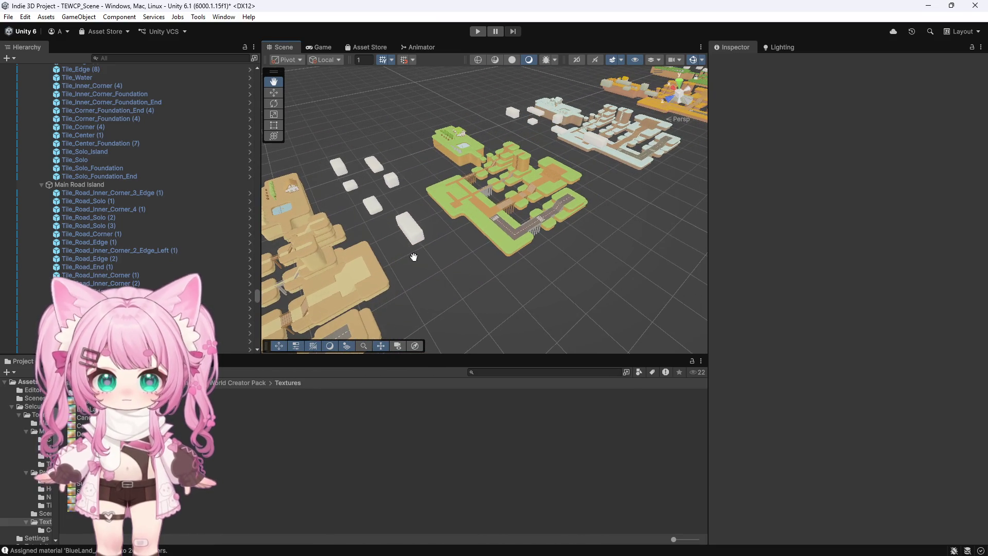
# Orbit and zoom across the island levels, then collapse All in one scene_Desert in the Hierarchy.
pyautogui.moveTo(407, 107)
pyautogui.mouseDown()
pyautogui.moveTo(571, 158)
pyautogui.moveTo(443, 201)
pyautogui.moveTo(313, 280)
pyautogui.moveTo(314, 239)
pyautogui.mouseUp()
pyautogui.scroll(5, 314, 240)
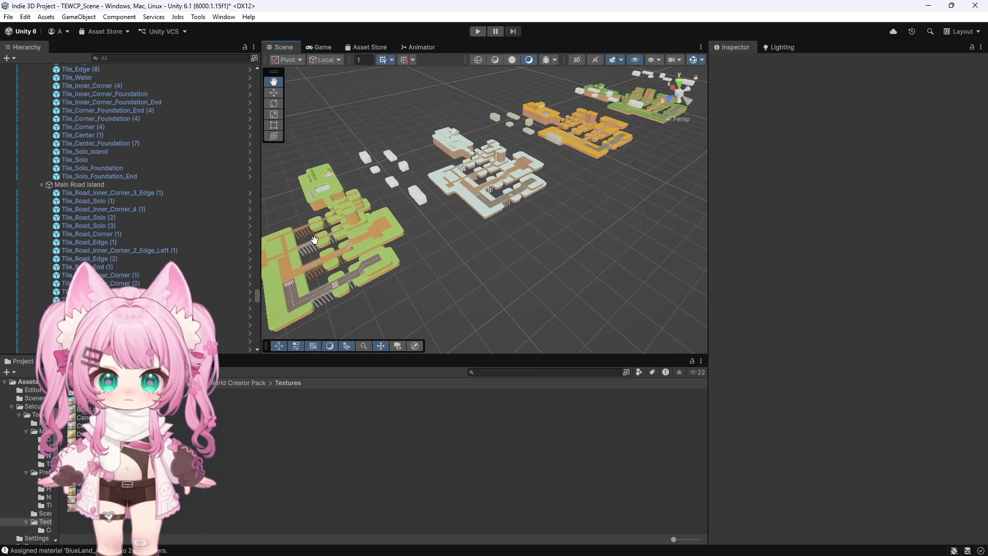
pyautogui.scroll(10, 314, 240)
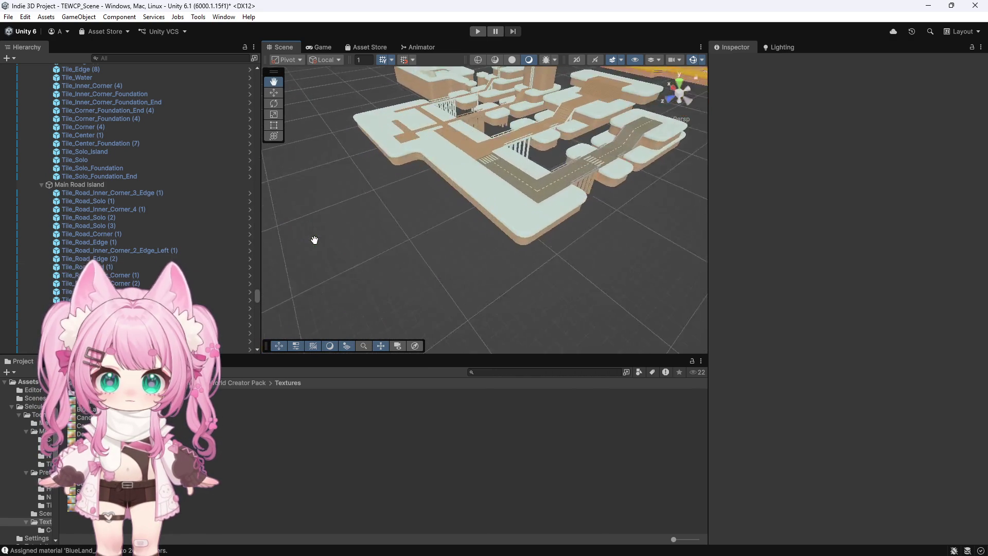
pyautogui.moveTo(257, 295); pyautogui.dragTo(267, 78)
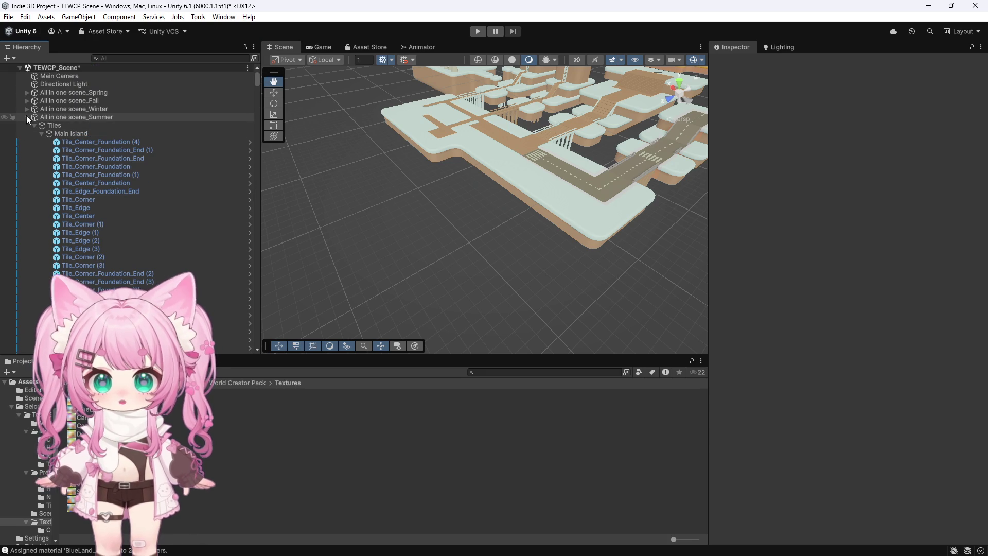
pyautogui.click(27, 125)
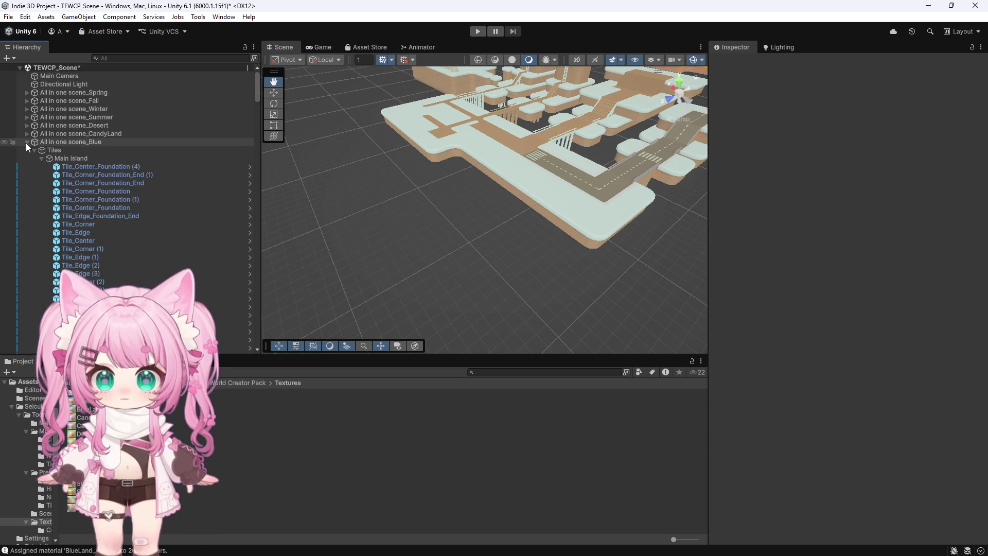
# Rename the Sample Scene asset to Demo Scene.
pyautogui.click(95, 94)
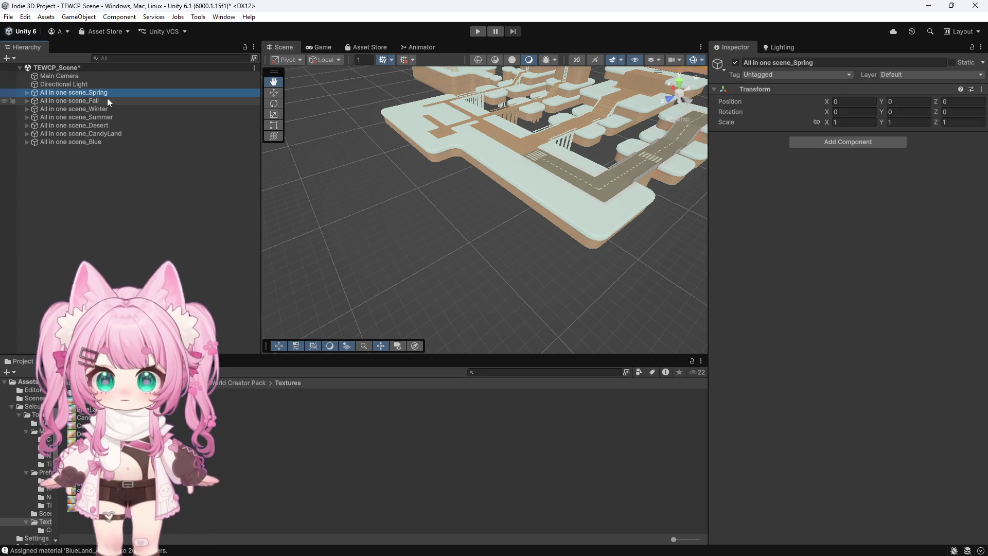
pyautogui.click(26, 381)
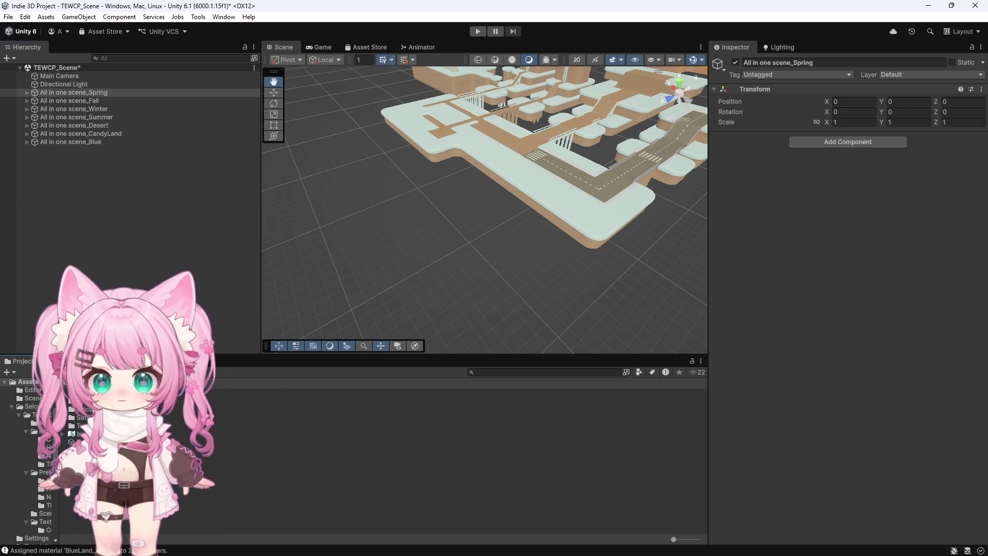
pyautogui.rightClick(99, 392)
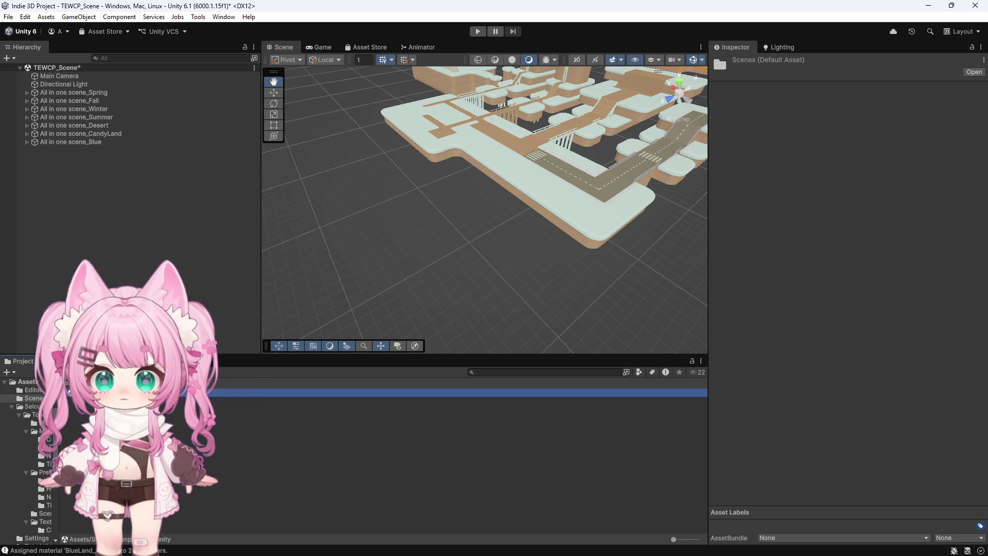
pyautogui.click(66, 386)
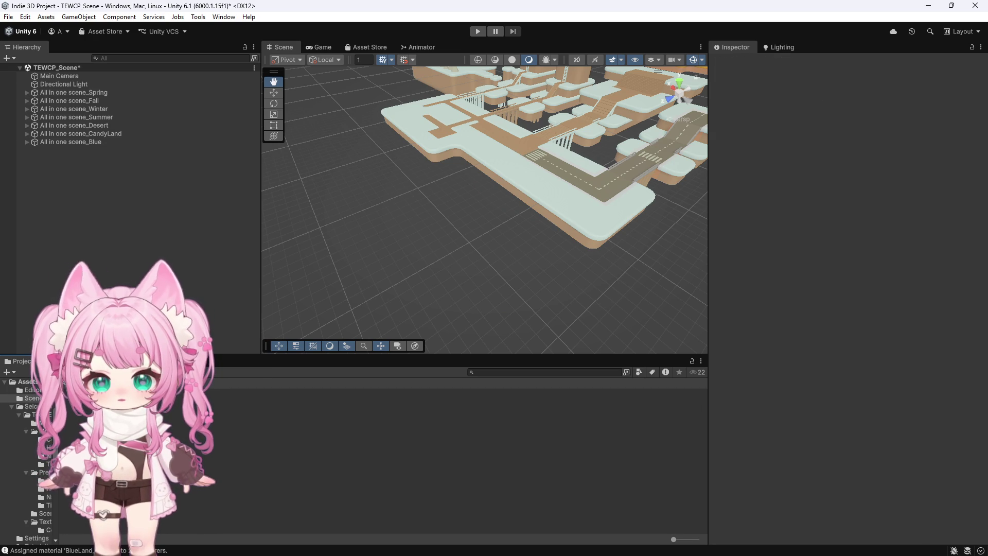
pyautogui.click(100, 392)
pyautogui.rightClick(171, 392)
pyautogui.click(201, 181)
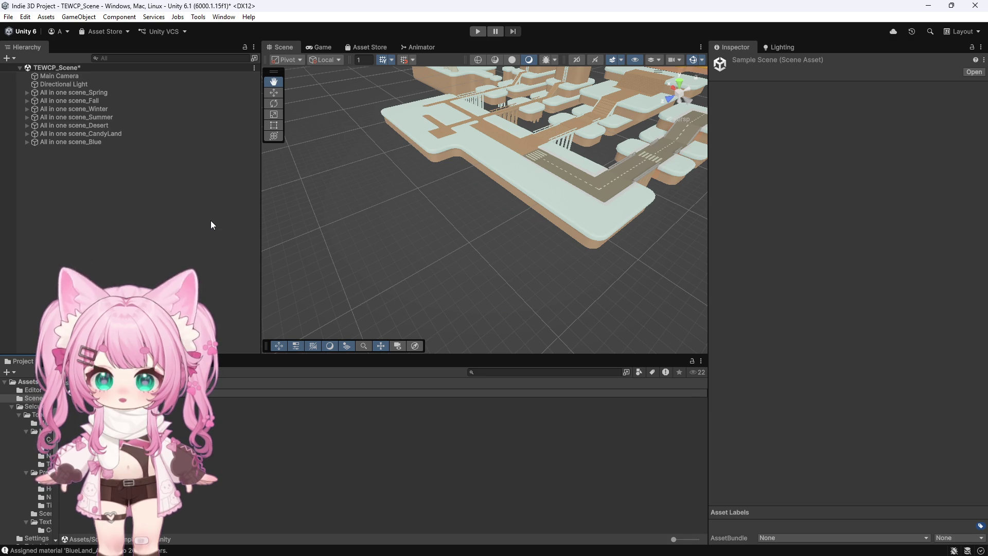
pyautogui.press('Return')
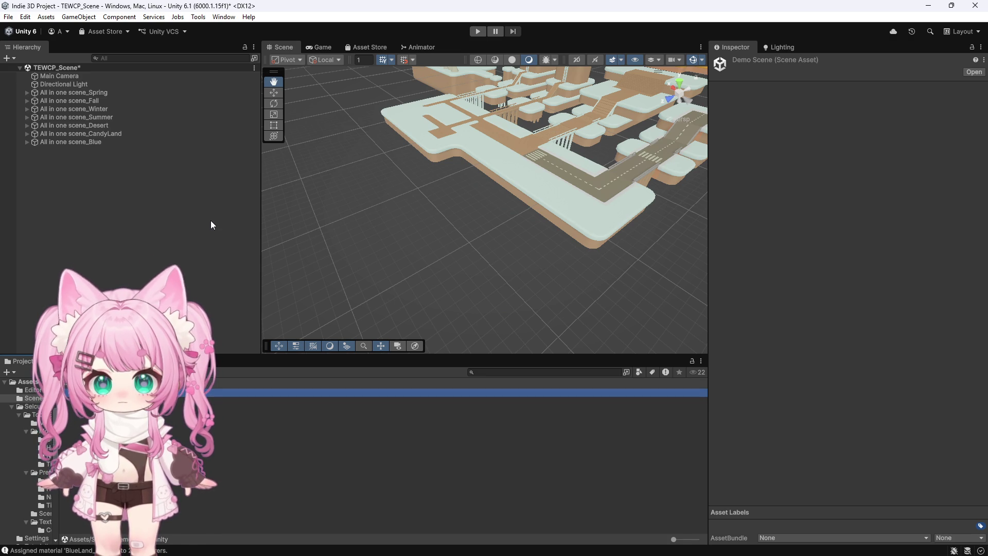
# Copy All in one scene_Spring, open Demo Scene after saving, and paste the group there.
pyautogui.click(89, 93)
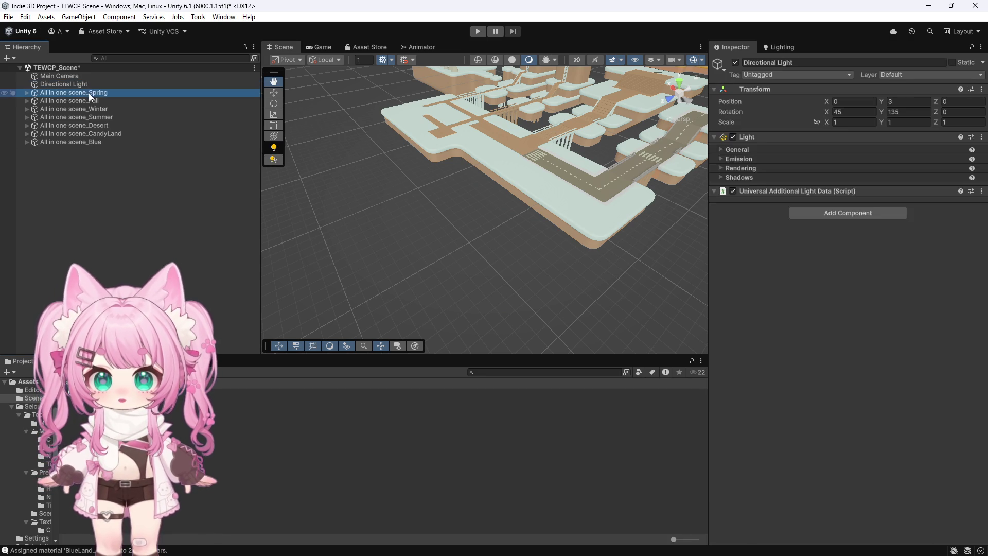
pyautogui.rightClick(93, 93)
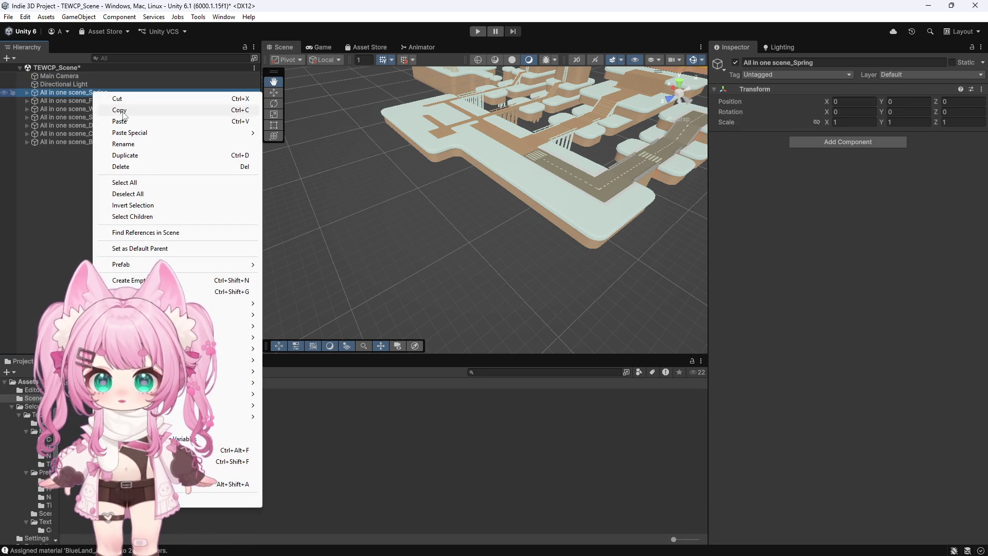
pyautogui.click(92, 111)
pyautogui.doubleClick(489, 392)
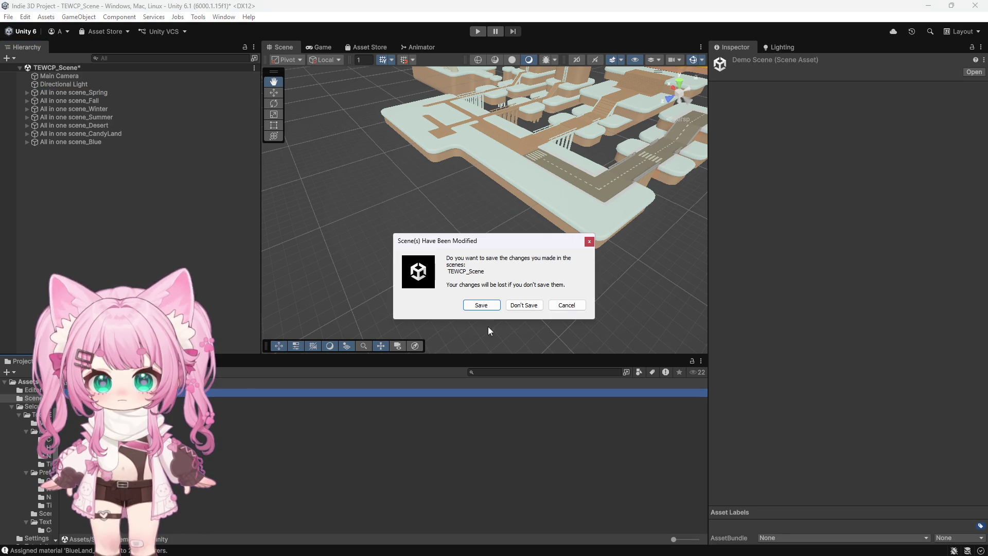
pyautogui.click(479, 305)
pyautogui.rightClick(55, 132)
pyautogui.click(82, 161)
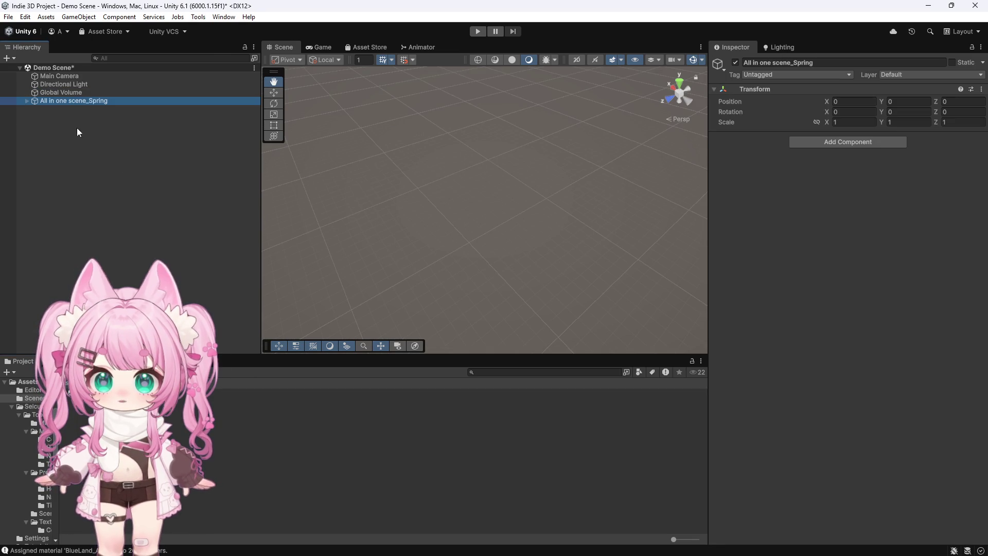
# Frame and zoom on the pasted Spring island, then select the Directional Light.
pyautogui.doubleClick(65, 100)
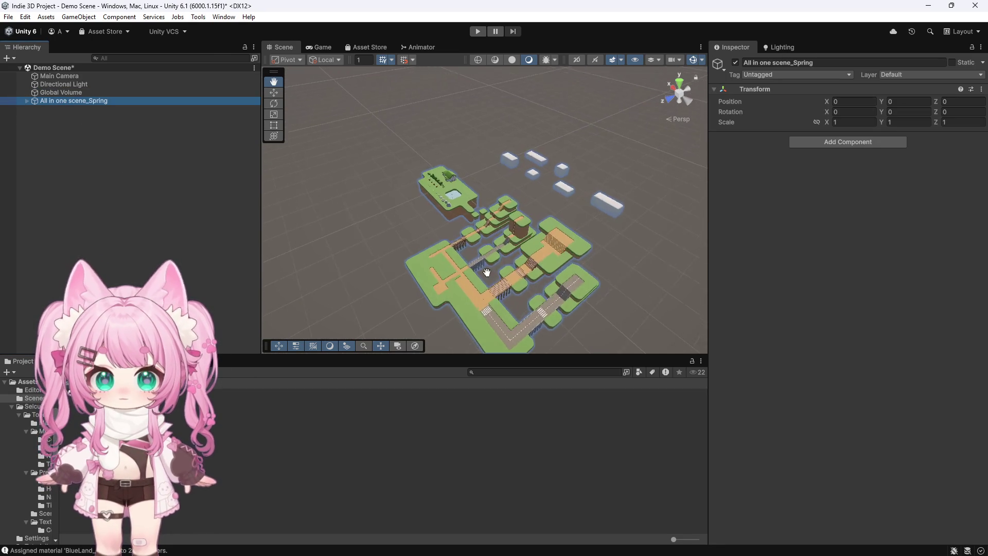
pyautogui.scroll(-3, 447, 227)
pyautogui.scroll(10, 448, 226)
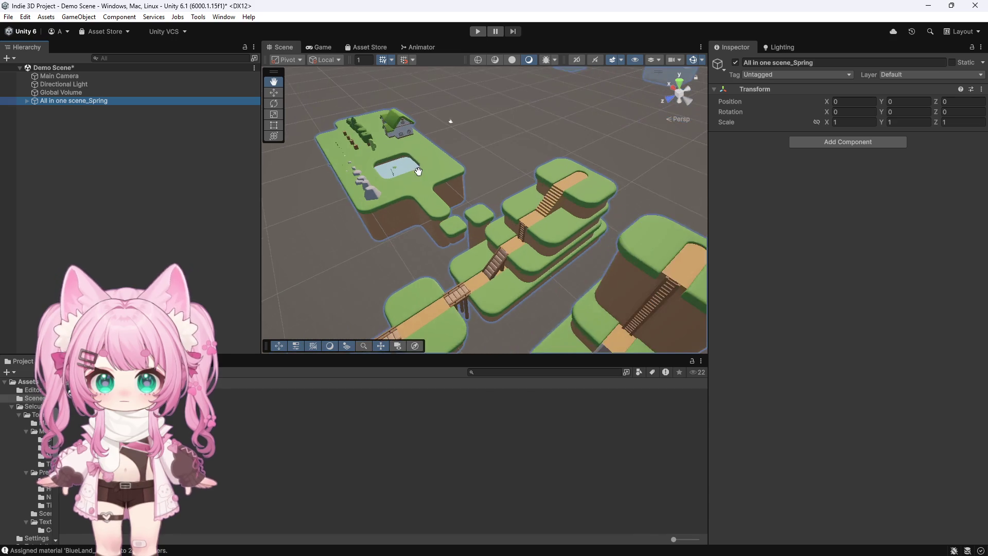
pyautogui.scroll(8, 449, 203)
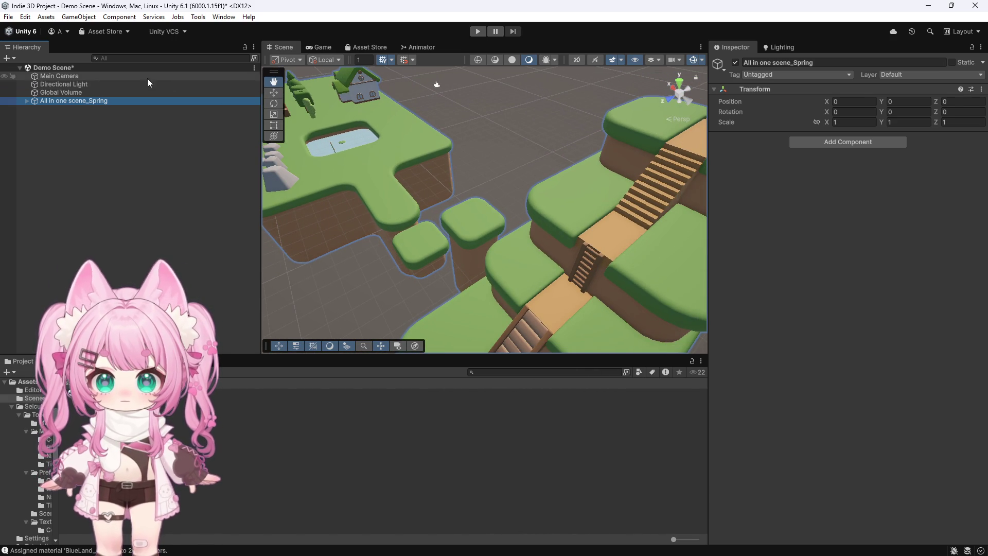
pyautogui.click(67, 84)
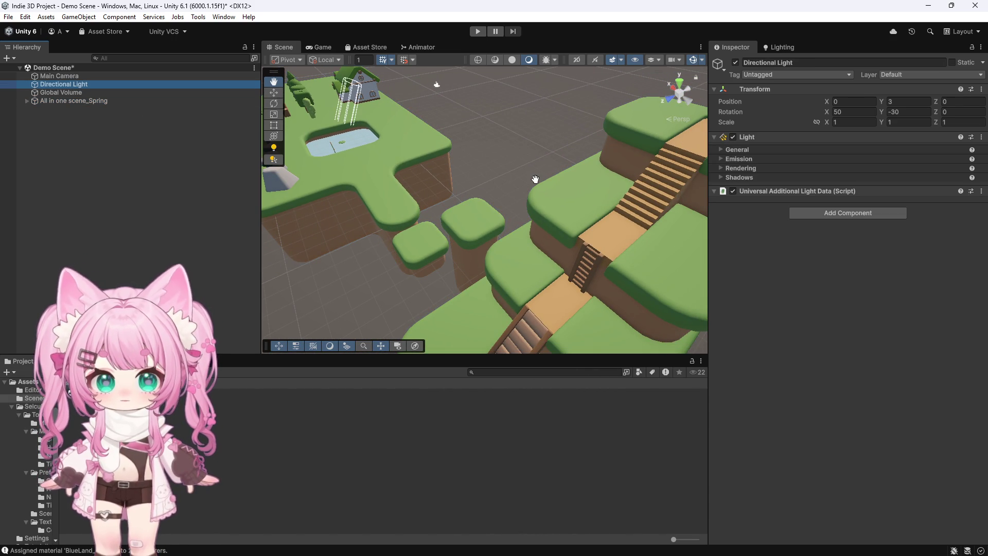
pyautogui.scroll(-5, 535, 179)
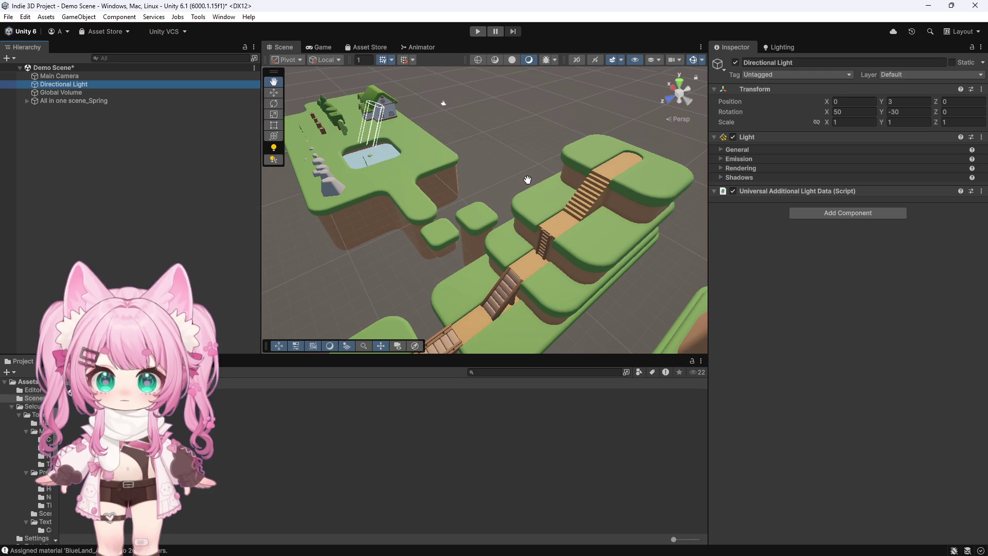
pyautogui.scroll(-3, 528, 179)
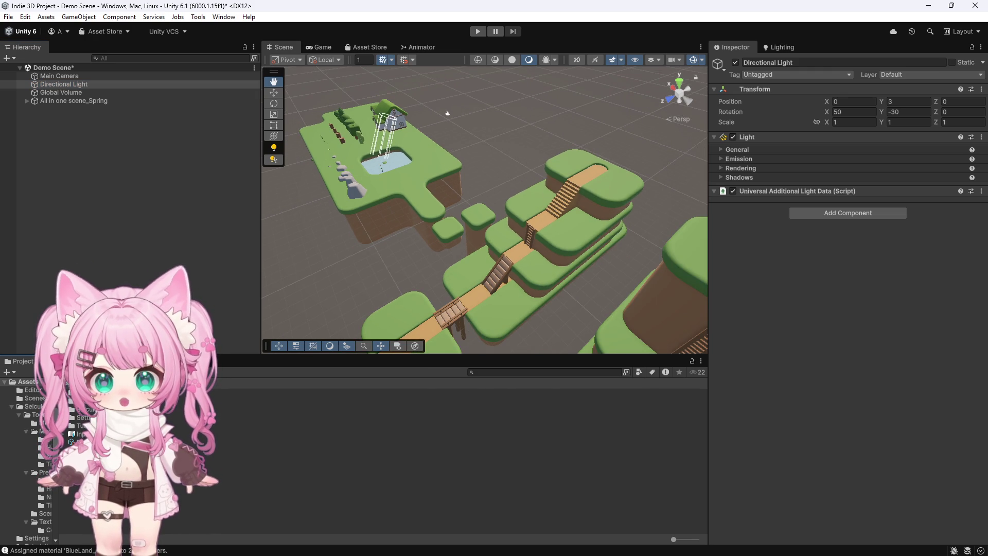
pyautogui.click(32, 406)
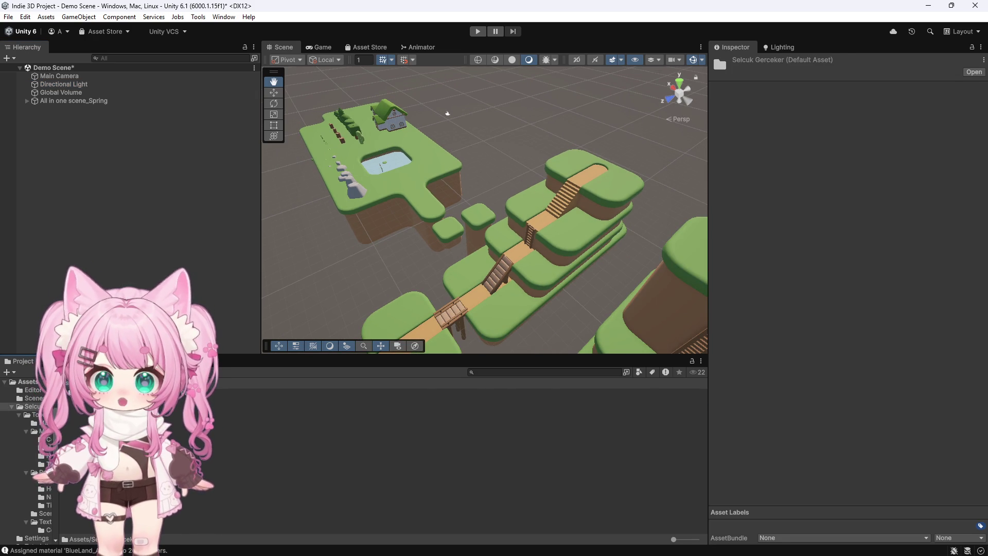
# Save Demo Scene and open TEWCP_Scene from the pack's Scenes folder.
pyautogui.doubleClick(85, 417)
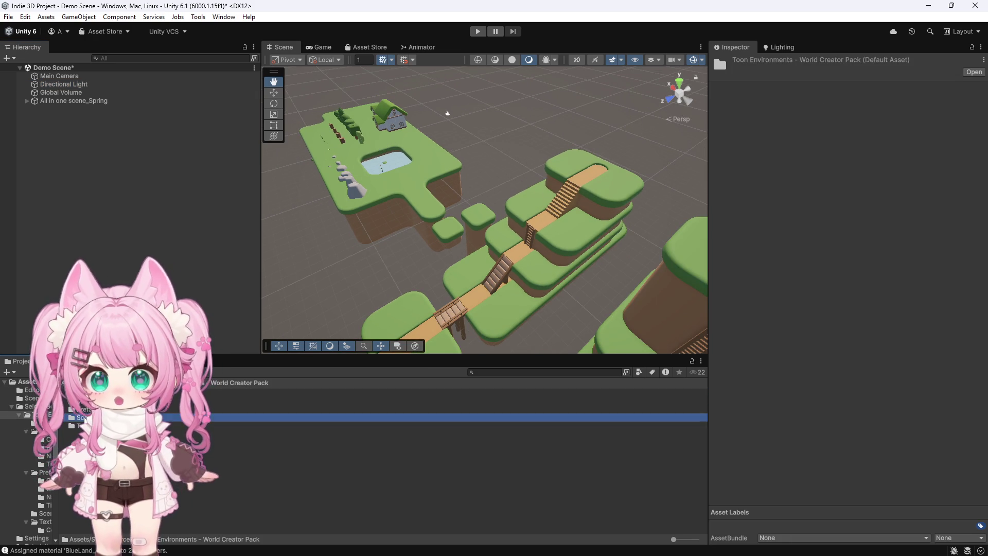
pyautogui.doubleClick(258, 392)
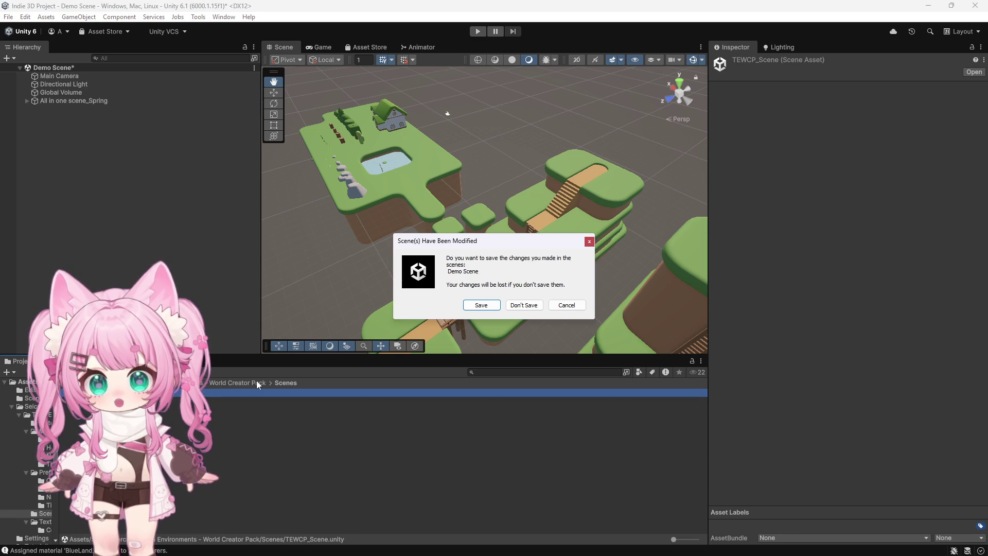
pyautogui.click(474, 309)
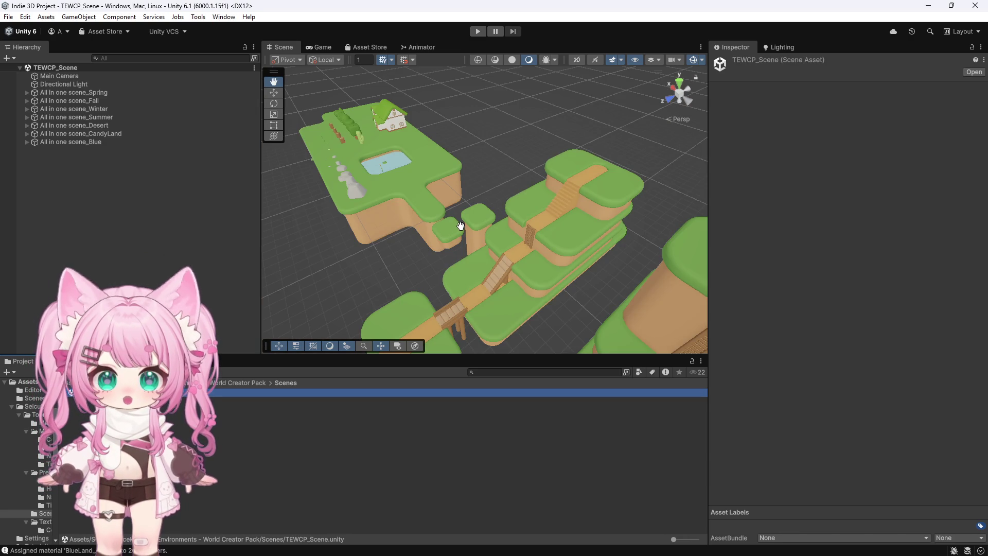
# Reopen Demo Scene, select Main Camera, and show the Lighting Environment settings.
pyautogui.click(229, 383)
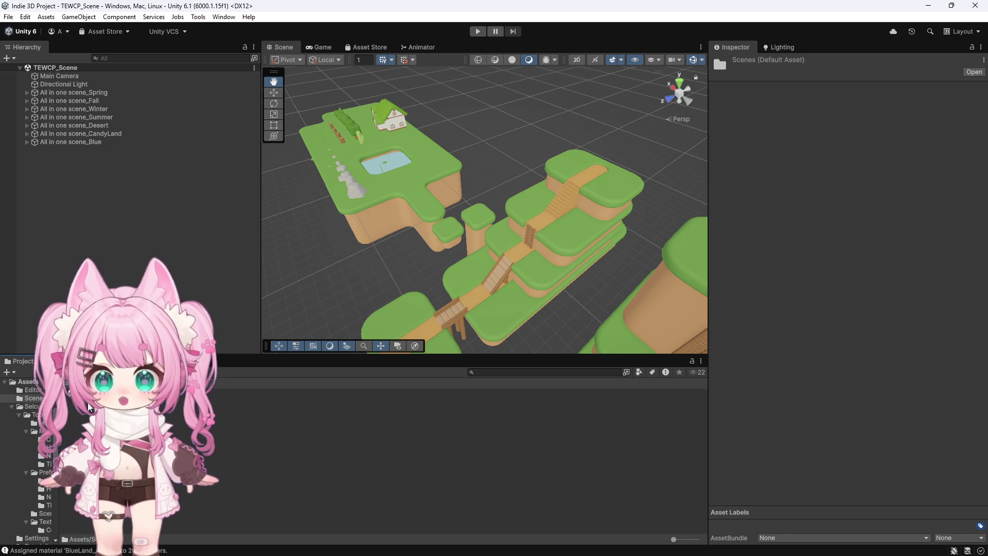
pyautogui.doubleClick(103, 392)
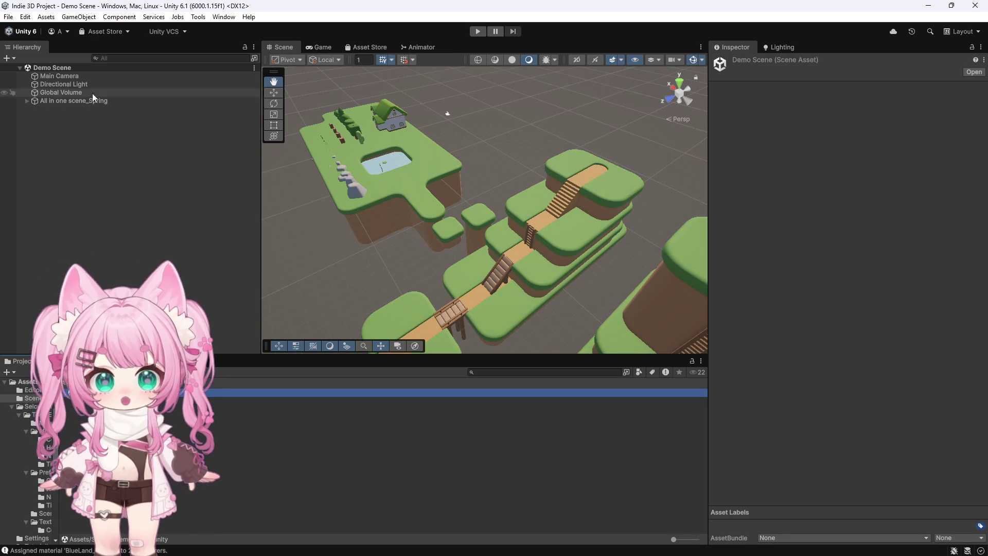
pyautogui.click(62, 77)
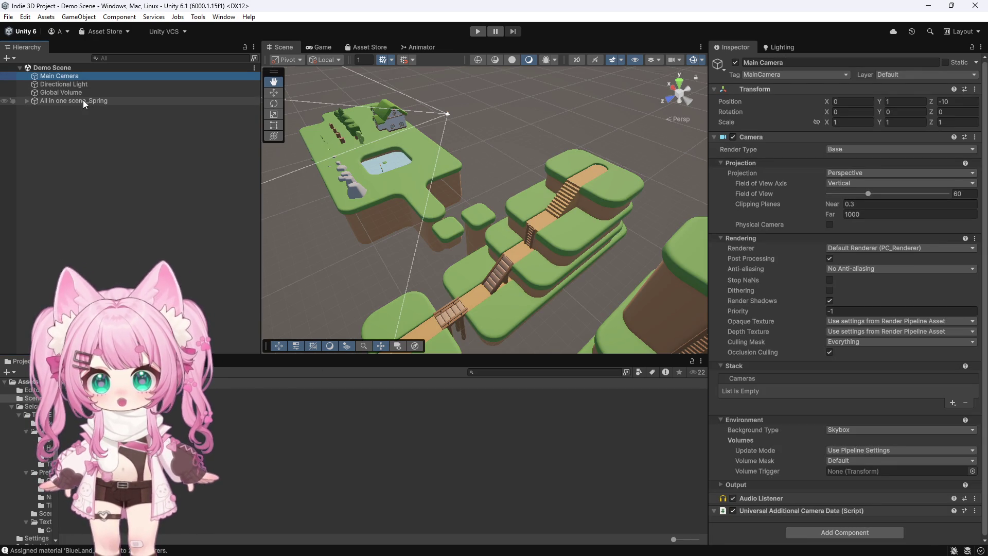
pyautogui.click(788, 48)
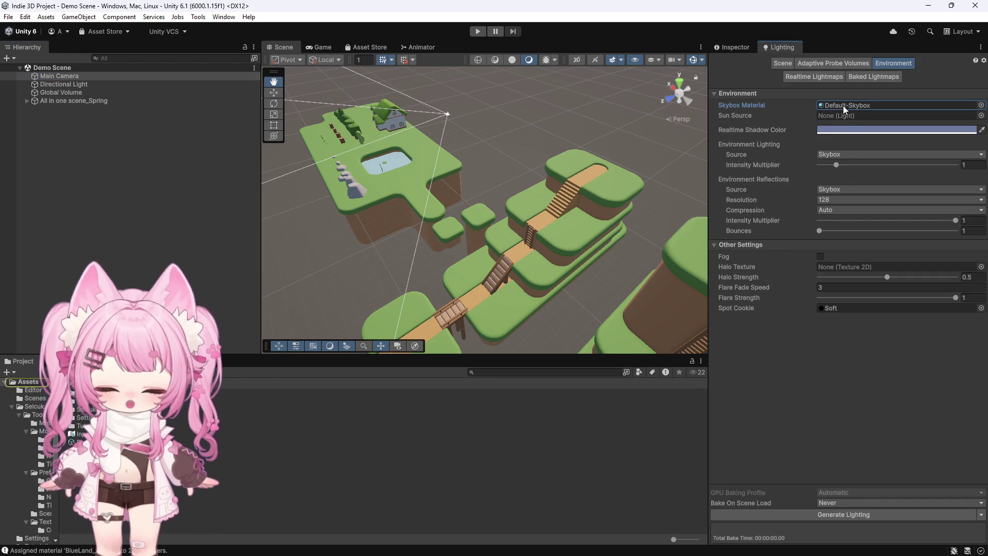
# Set the skybox material to None and make Directional Light the Sun Source.
pyautogui.press('Delete')
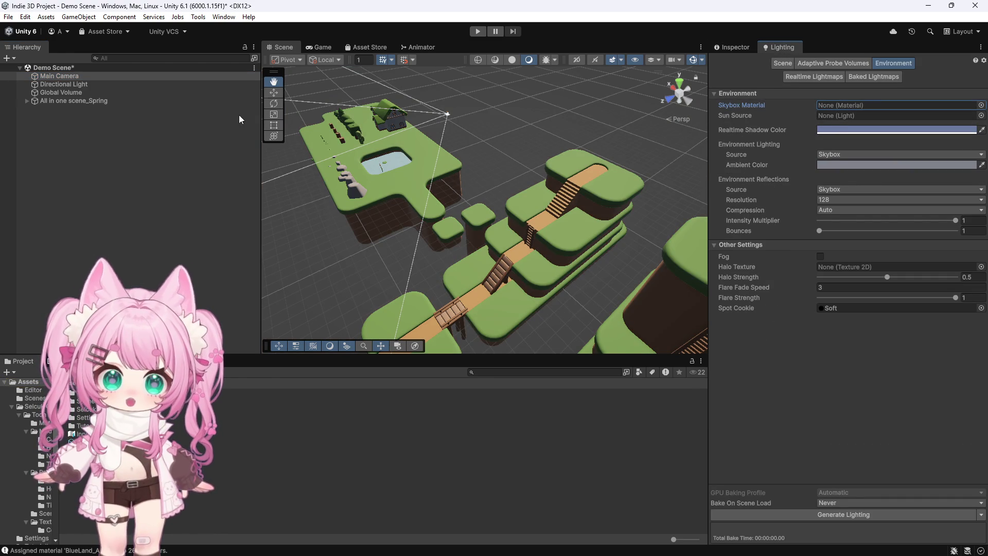
pyautogui.moveTo(62, 83)
pyautogui.mouseDown()
pyautogui.moveTo(896, 146)
pyautogui.moveTo(832, 115)
pyautogui.mouseUp()
pyautogui.scroll(-6, 462, 140)
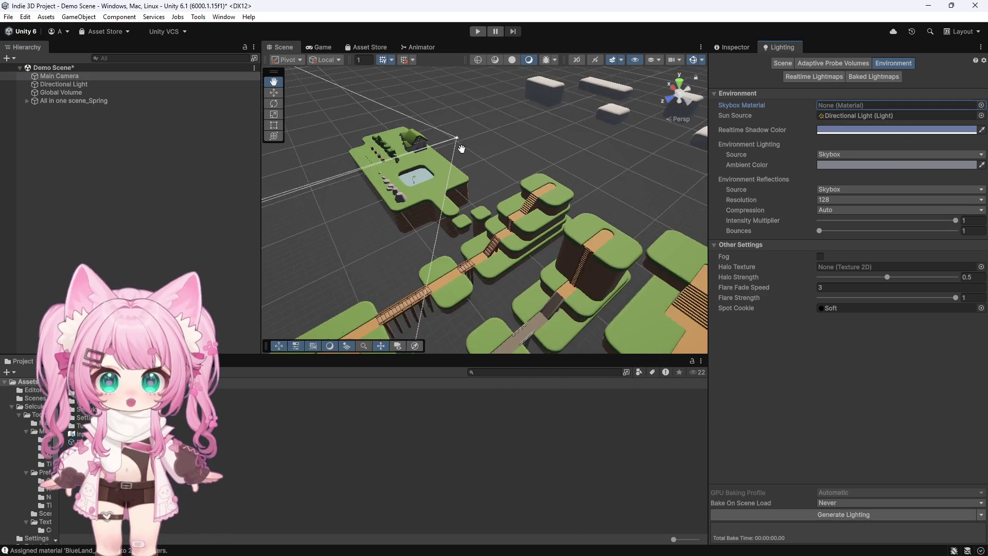
pyautogui.scroll(-5, 462, 140)
pyautogui.scroll(4, 492, 157)
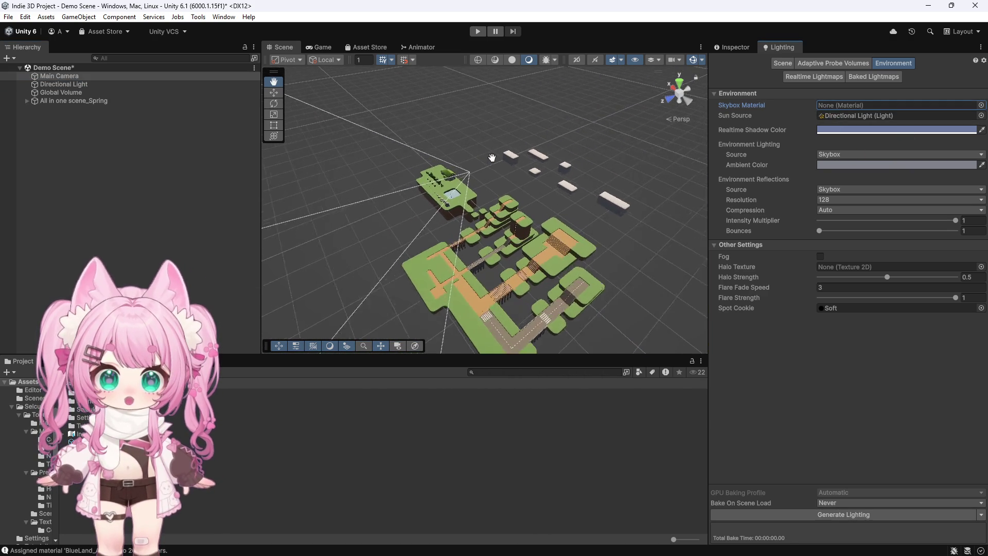
pyautogui.scroll(2, 492, 158)
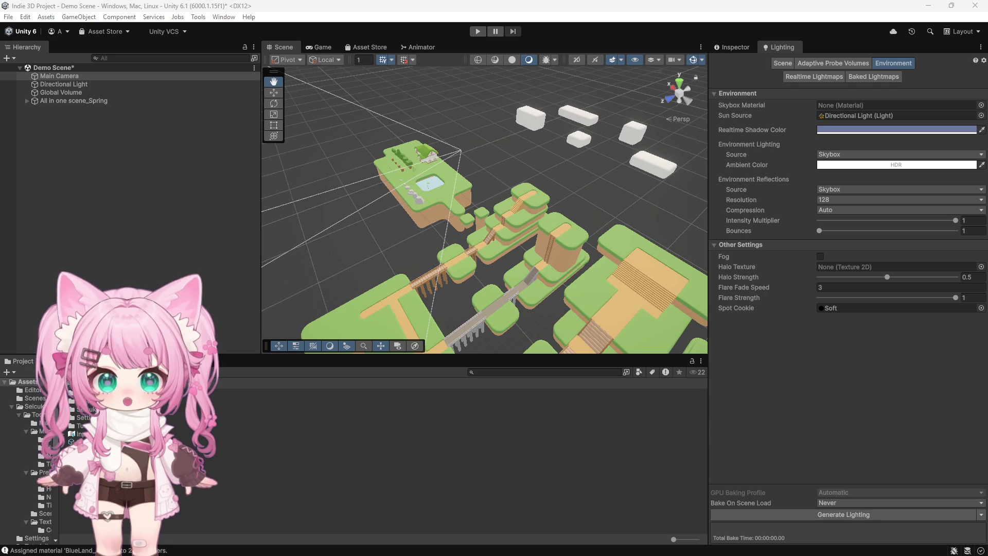
pyautogui.scroll(5, 382, 217)
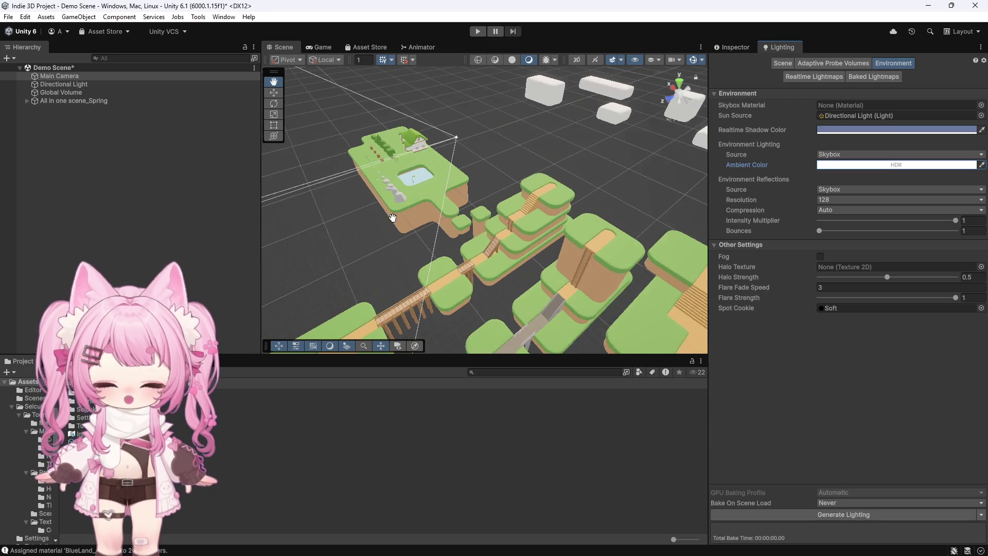
pyautogui.scroll(3, 448, 153)
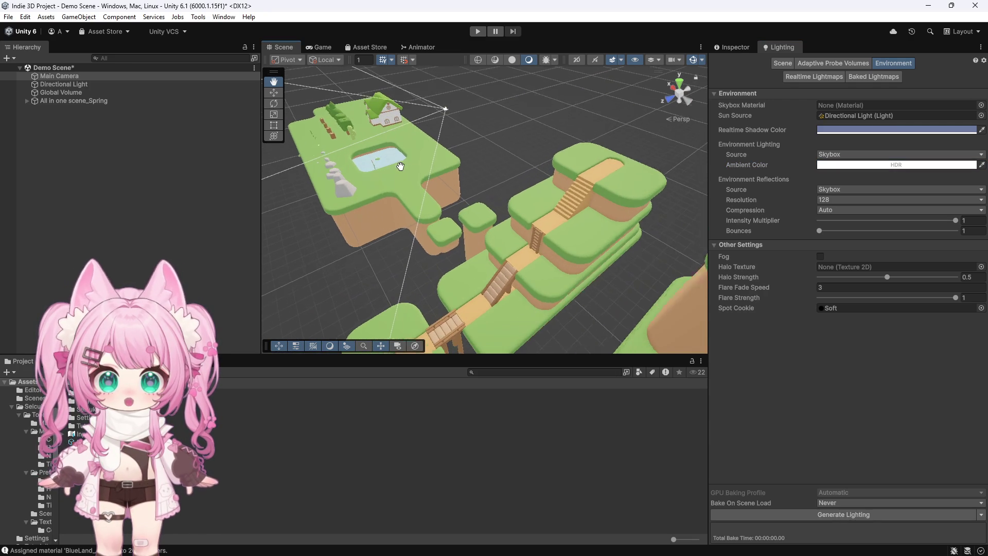
# Orbit, pan and zoom the view to centre the large path-covered island.
pyautogui.moveTo(307, 249); pyautogui.dragTo(473, 166)
pyautogui.moveTo(425, 230); pyautogui.dragTo(676, 244)
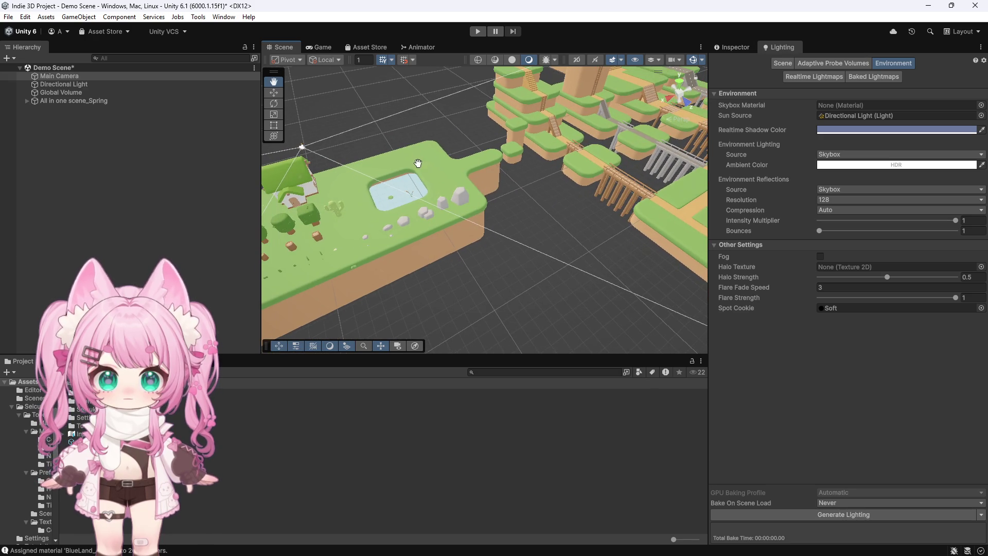
pyautogui.moveTo(596, 123); pyautogui.dragTo(436, 154)
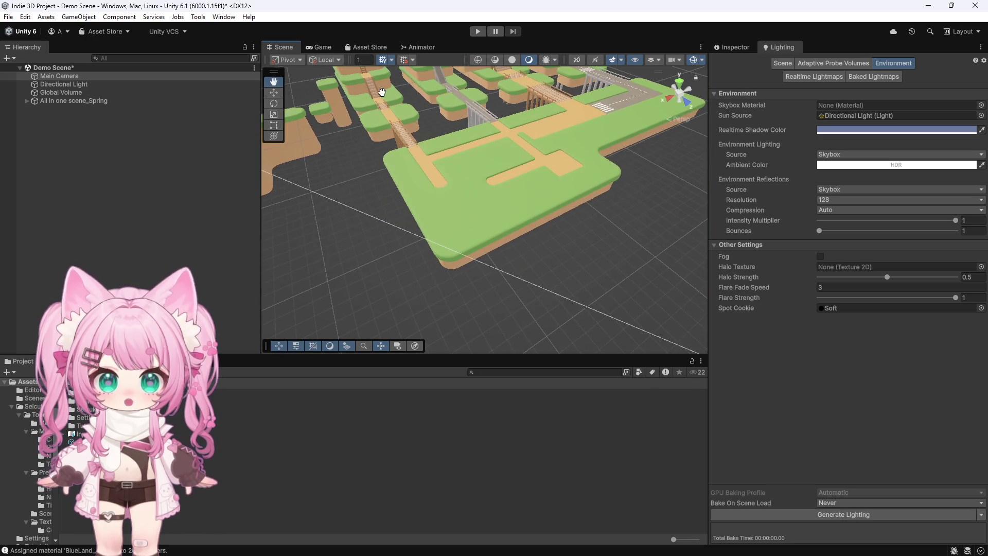
pyautogui.scroll(5, 437, 155)
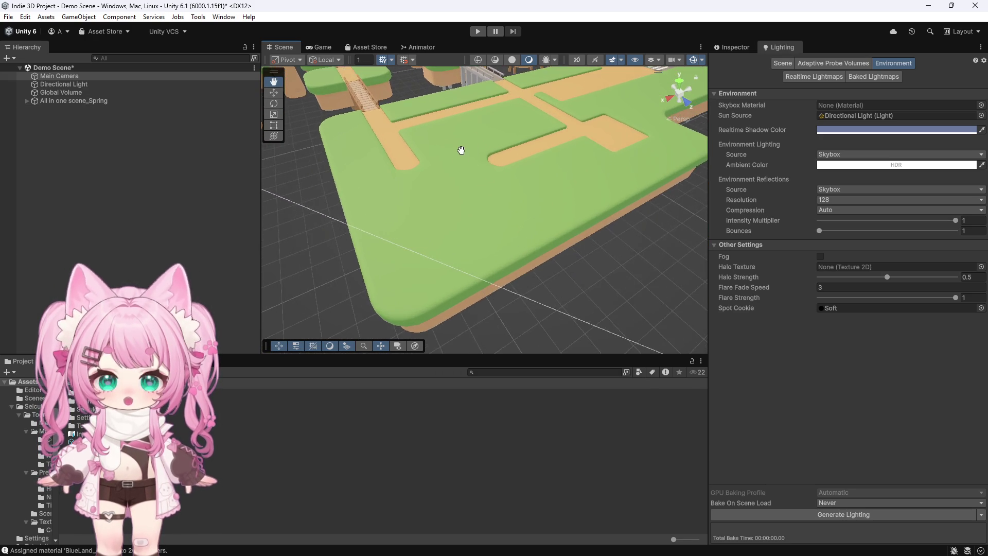
pyautogui.scroll(2, 419, 174)
pyautogui.scroll(-1, 475, 127)
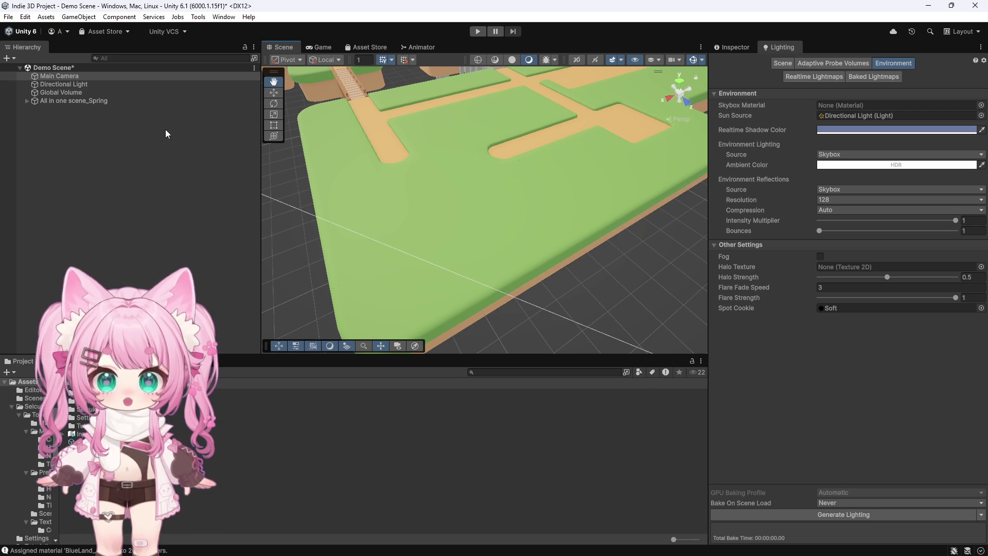
pyautogui.scroll(-6, 426, 220)
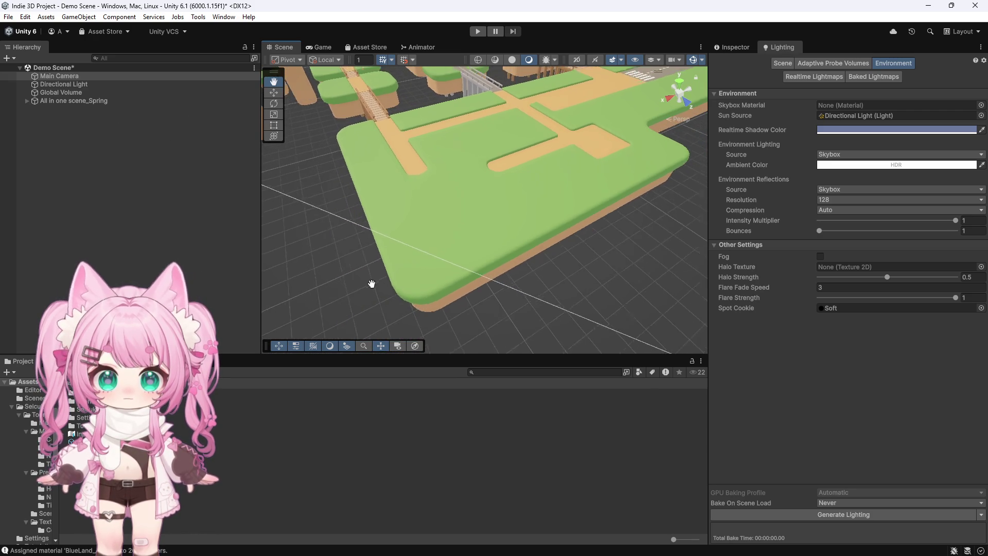
# Add a 3D Cube object from the Hierarchy.
pyautogui.scroll(5, 408, 276)
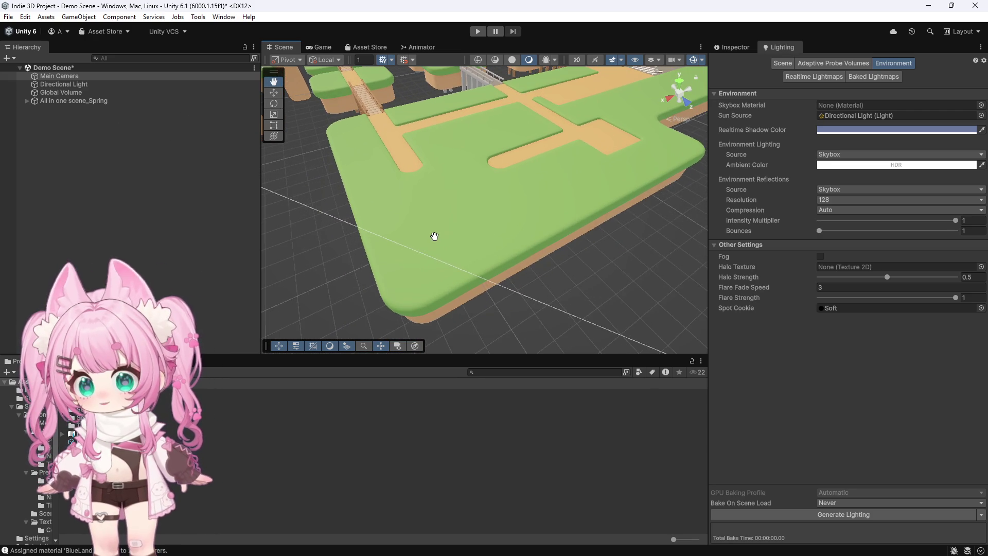
pyautogui.rightClick(57, 127)
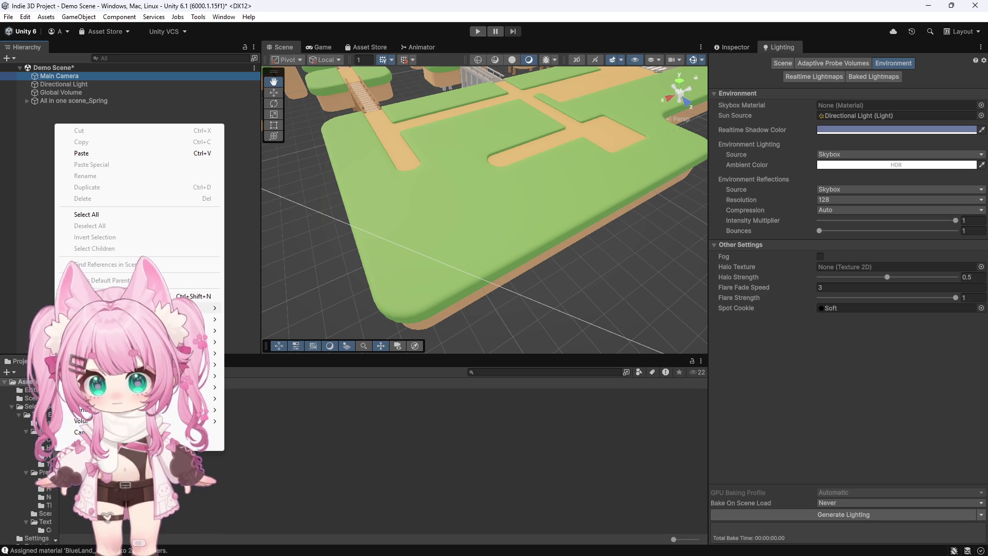
pyautogui.moveTo(196, 318)
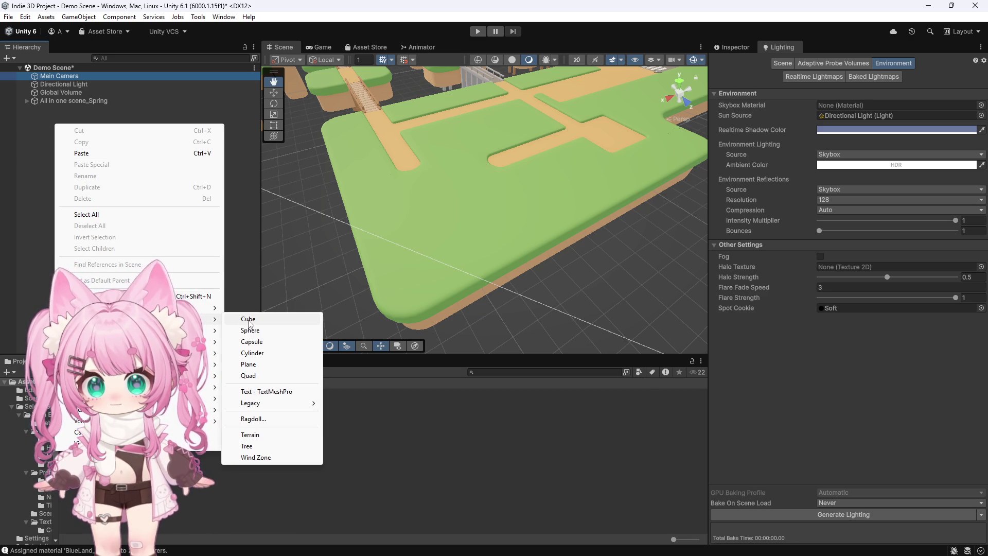
pyautogui.click(249, 320)
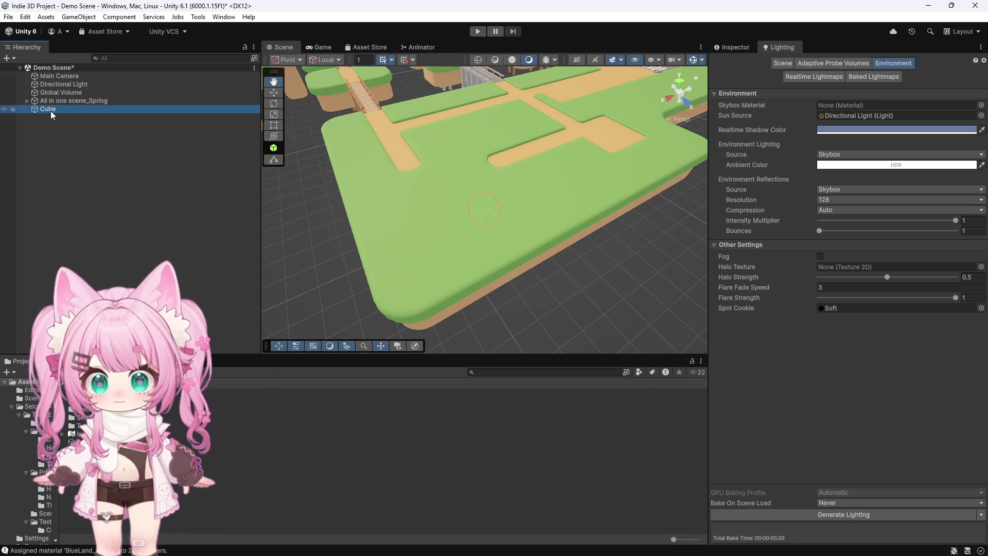
# Frame the cube and move it up along the Y axis above the ground.
pyautogui.press('f')
pyautogui.scroll(-5, 411, 219)
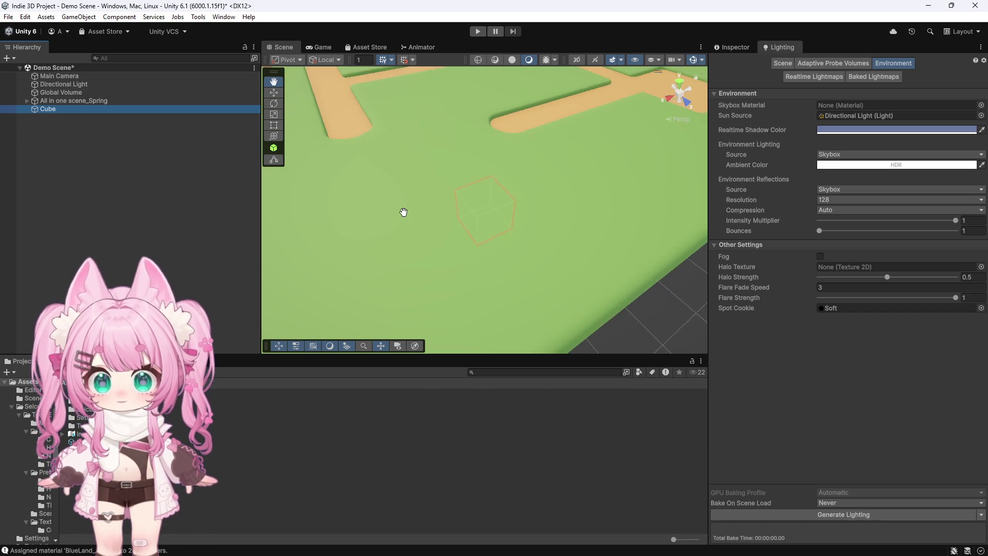
pyautogui.scroll(-5, 404, 212)
pyautogui.press('w')
pyautogui.moveTo(485, 182); pyautogui.dragTo(481, 136)
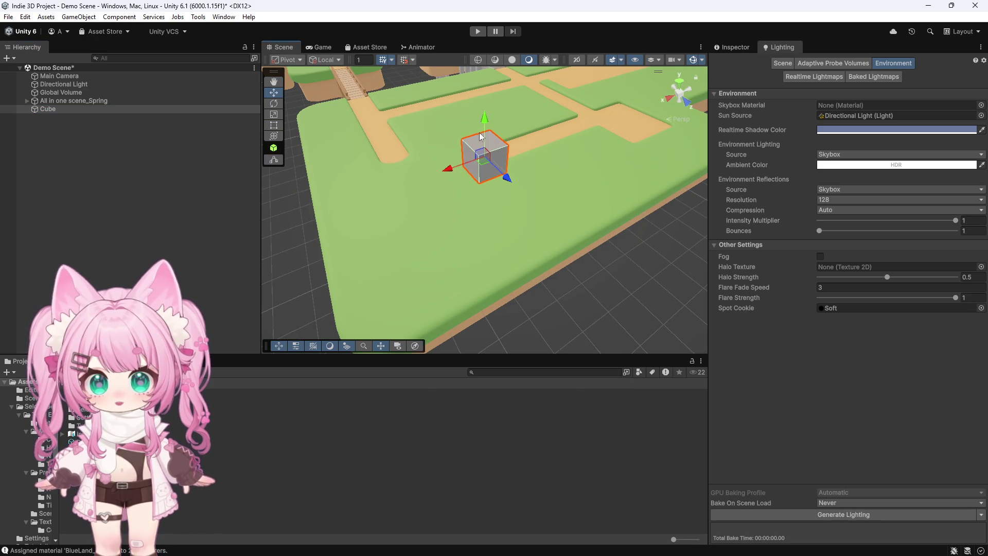
pyautogui.scroll(2, 481, 137)
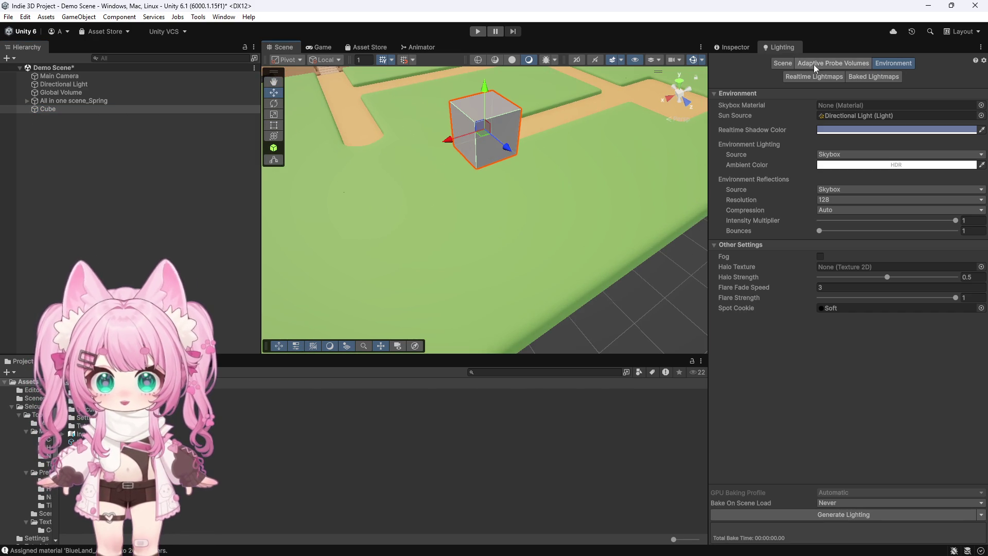
# Rename the Cube to 'Demo Player' in the Inspector's name field.
pyautogui.click(736, 47)
pyautogui.click(783, 60)
pyautogui.write('Demo')
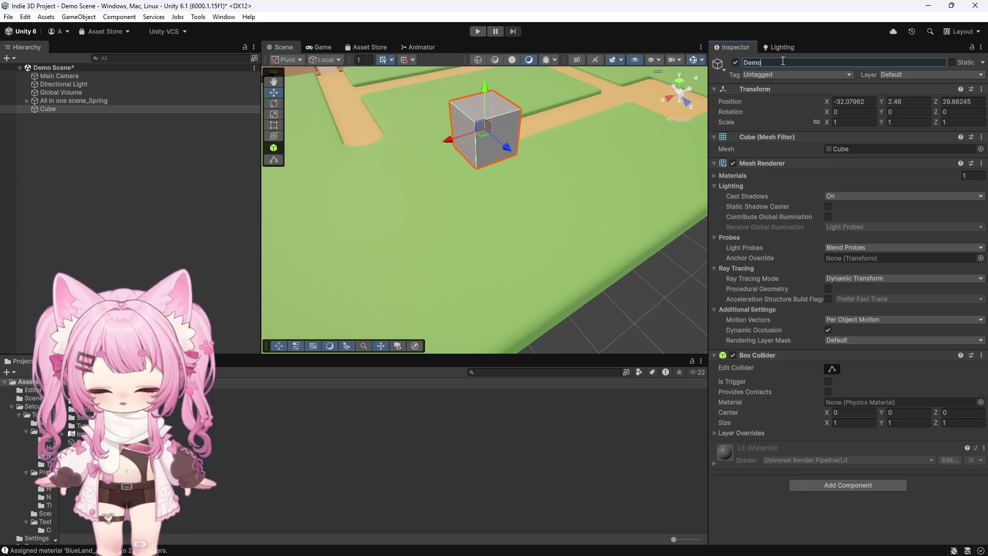
pyautogui.write(' Playe')
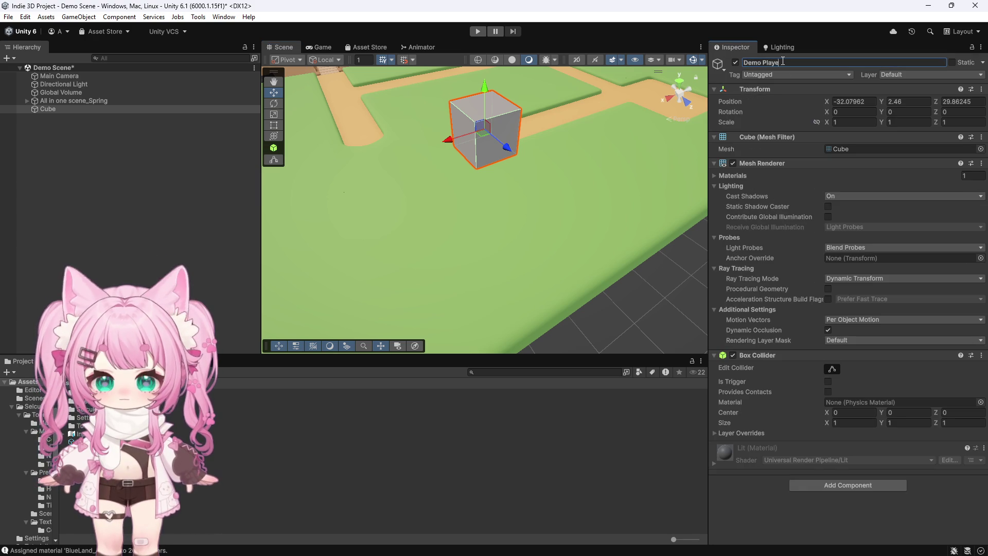
pyautogui.write('r')
pyautogui.press('Return')
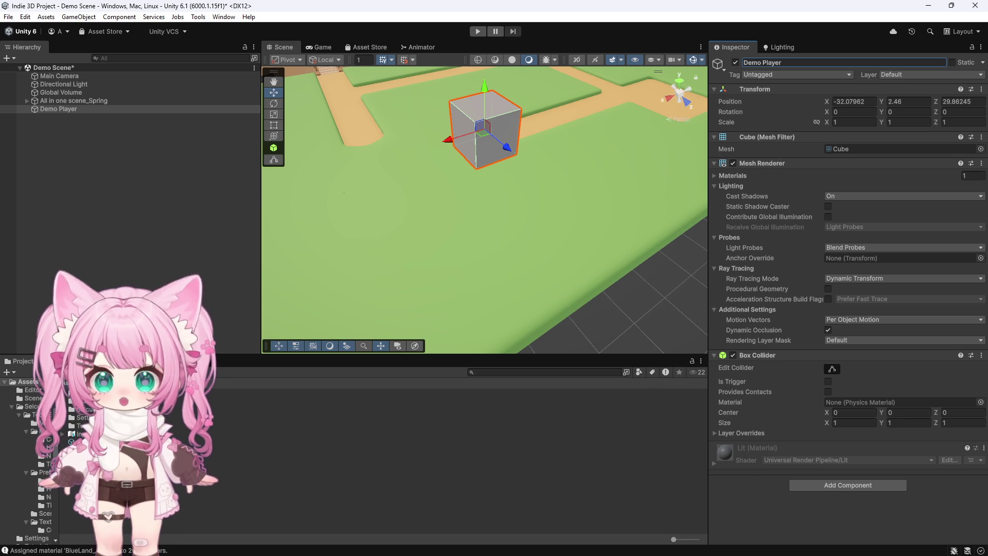
pyautogui.rightClick(84, 478)
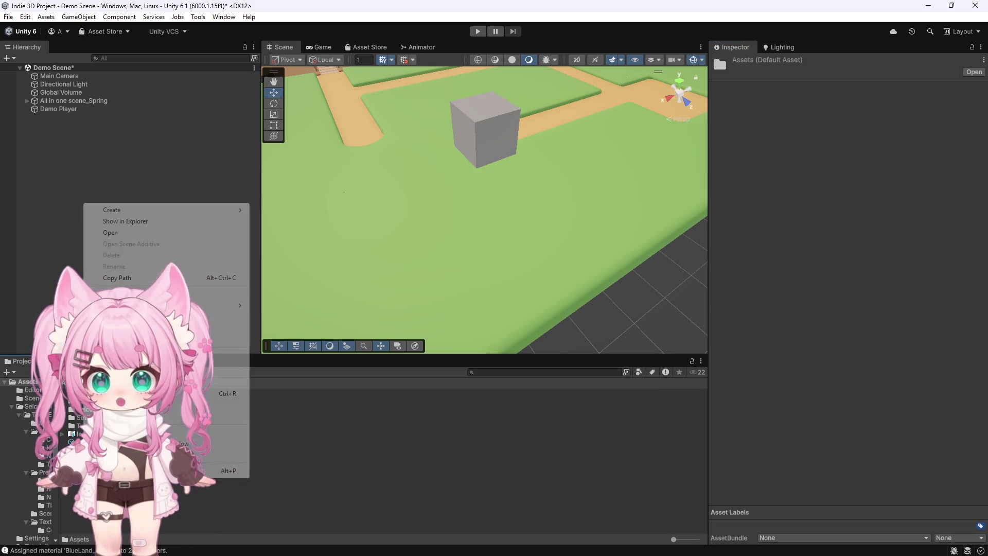
# Create a Materials folder in Assets.
pyautogui.moveTo(154, 210)
pyautogui.click(270, 217)
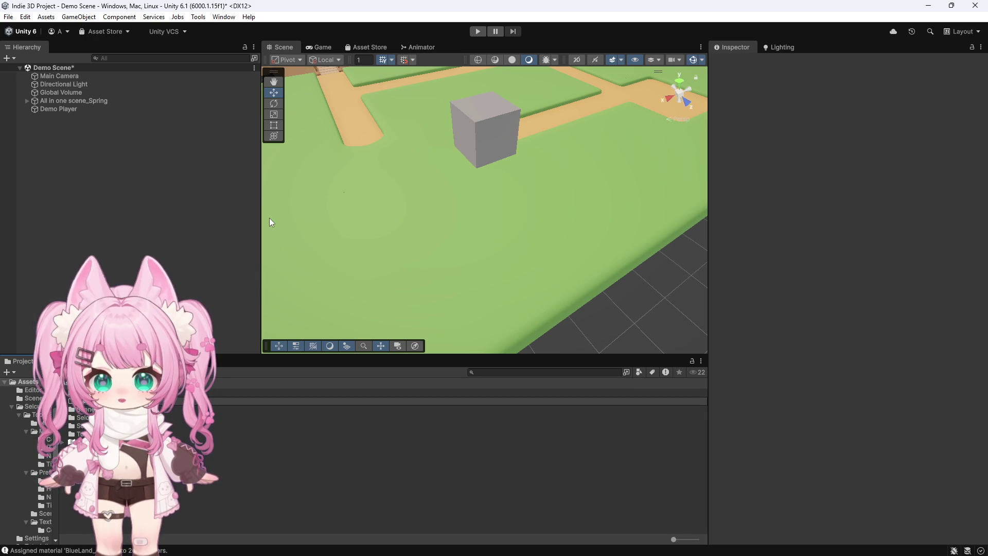
pyautogui.press('Return')
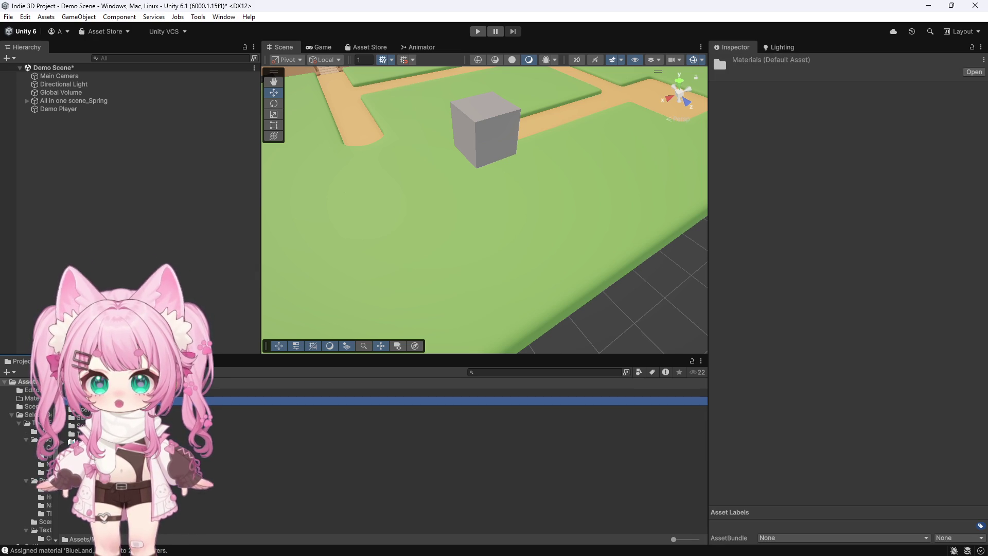
# Create a blue Demo Player material inside Materials and apply it to the cube.
pyautogui.doubleClick(98, 400)
pyautogui.rightClick(97, 401)
pyautogui.moveTo(124, 169)
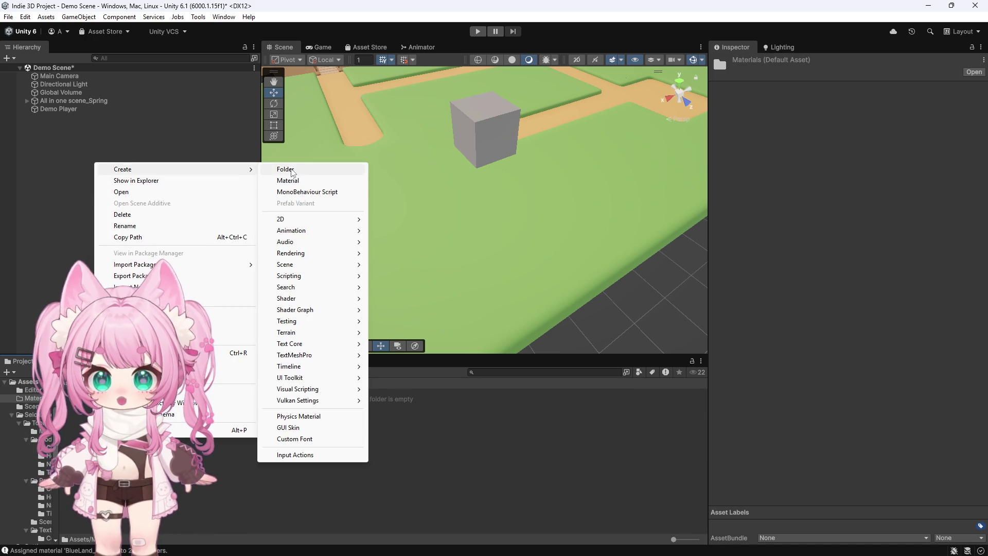
pyautogui.click(294, 182)
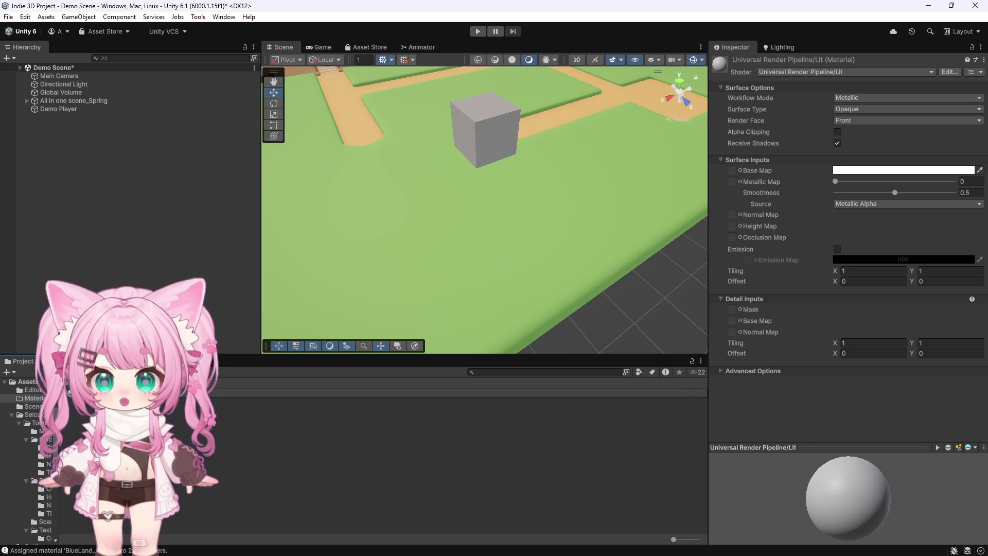
pyautogui.click(216, 392)
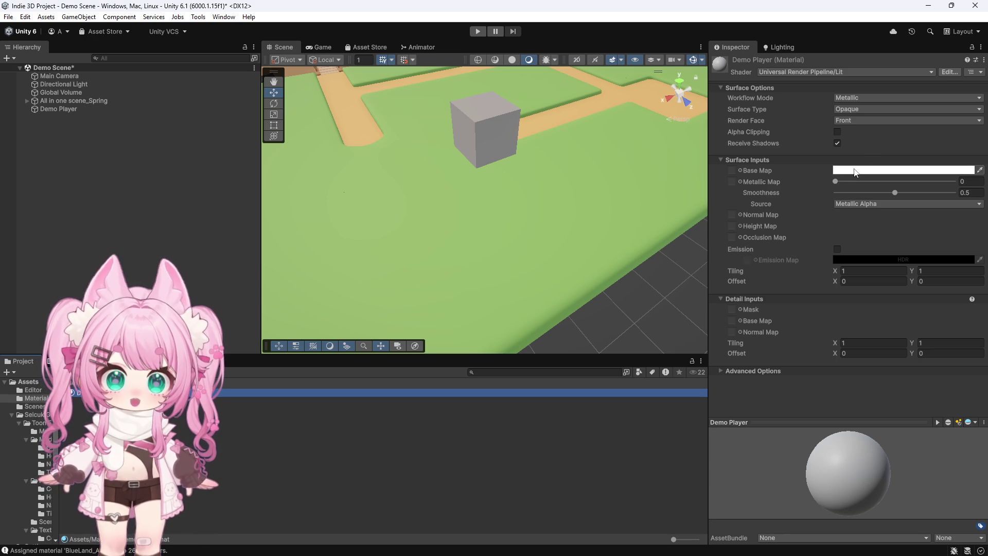
pyautogui.moveTo(103, 392)
pyautogui.mouseDown()
pyautogui.moveTo(399, 280)
pyautogui.moveTo(501, 116)
pyautogui.mouseUp()
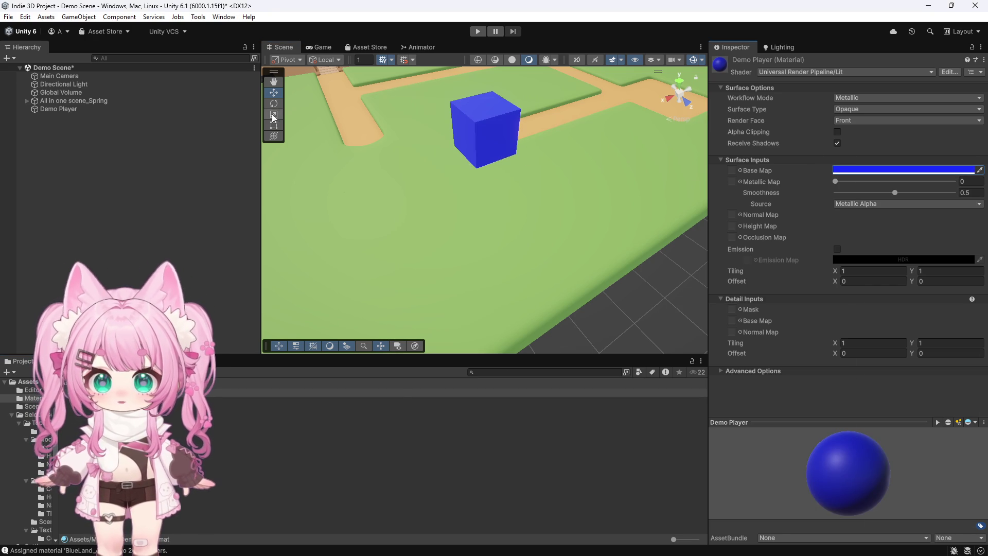
pyautogui.click(49, 109)
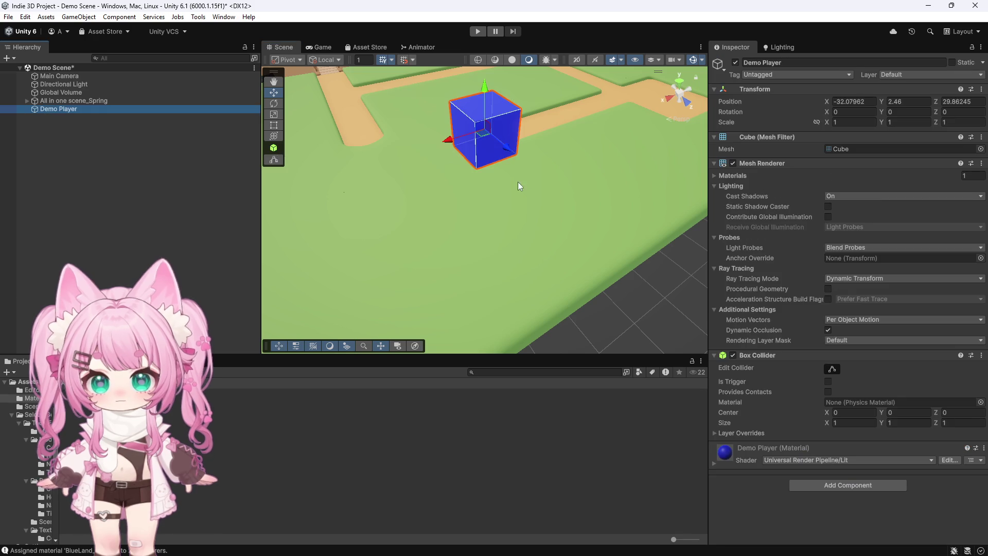
pyautogui.press('f')
pyautogui.moveTo(453, 171); pyautogui.dragTo(362, 206)
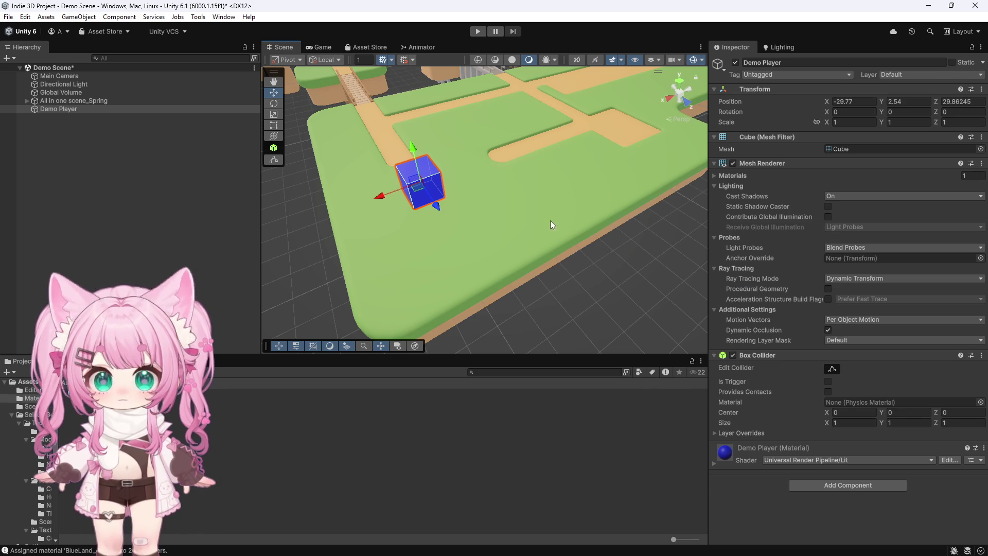
pyautogui.click(527, 199)
pyautogui.click(453, 237)
pyautogui.click(383, 303)
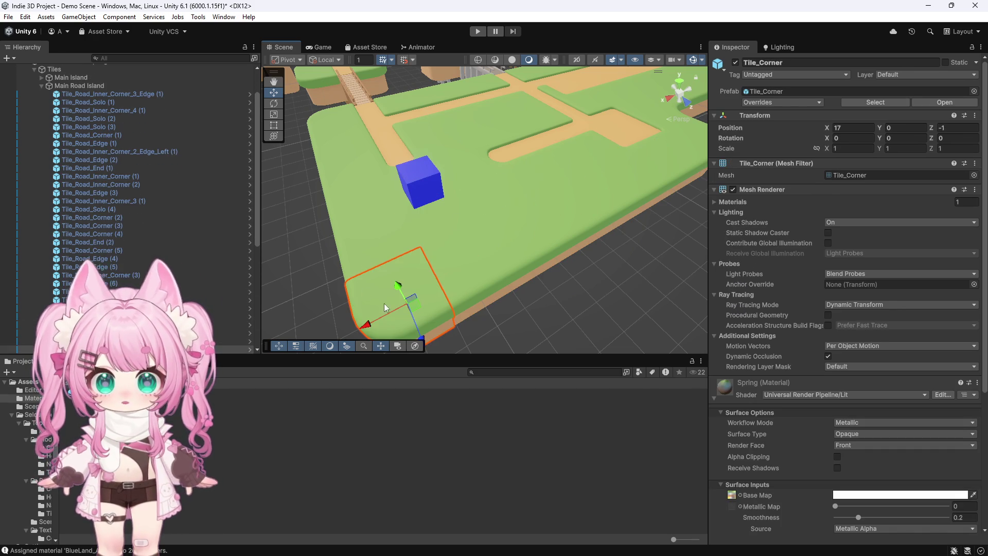
pyautogui.click(358, 206)
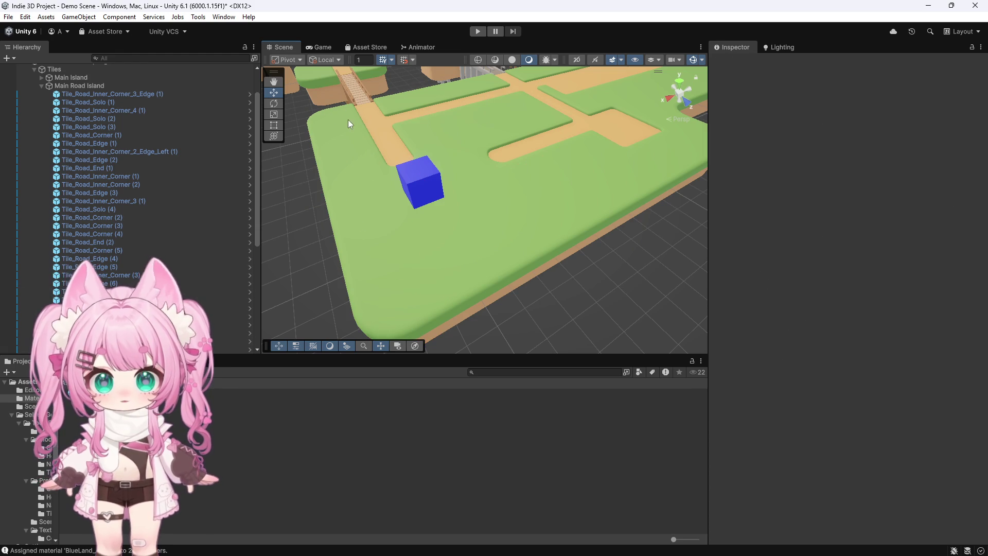
pyautogui.click(444, 110)
pyautogui.scroll(-3, 495, 162)
pyautogui.click(480, 242)
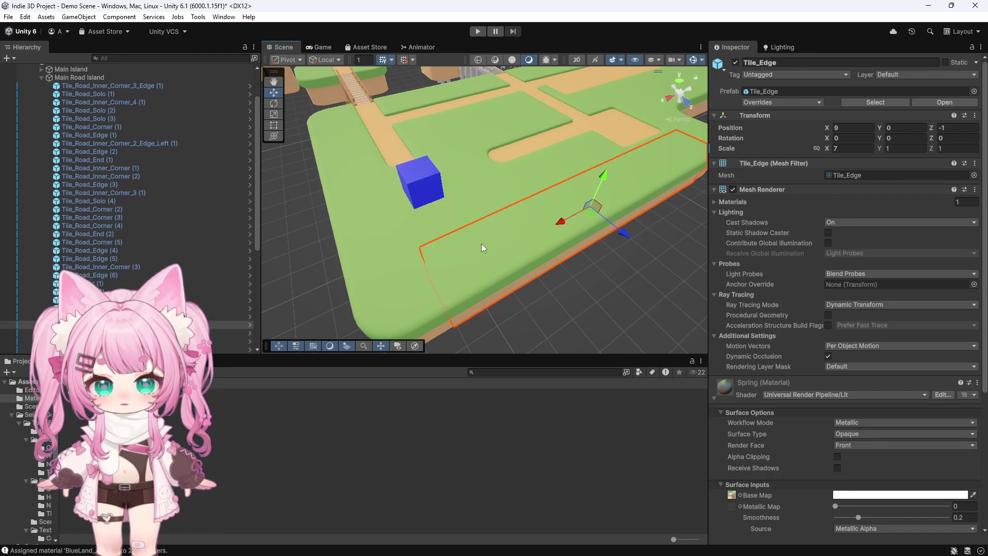
pyautogui.click(399, 280)
pyautogui.scroll(-6, 492, 275)
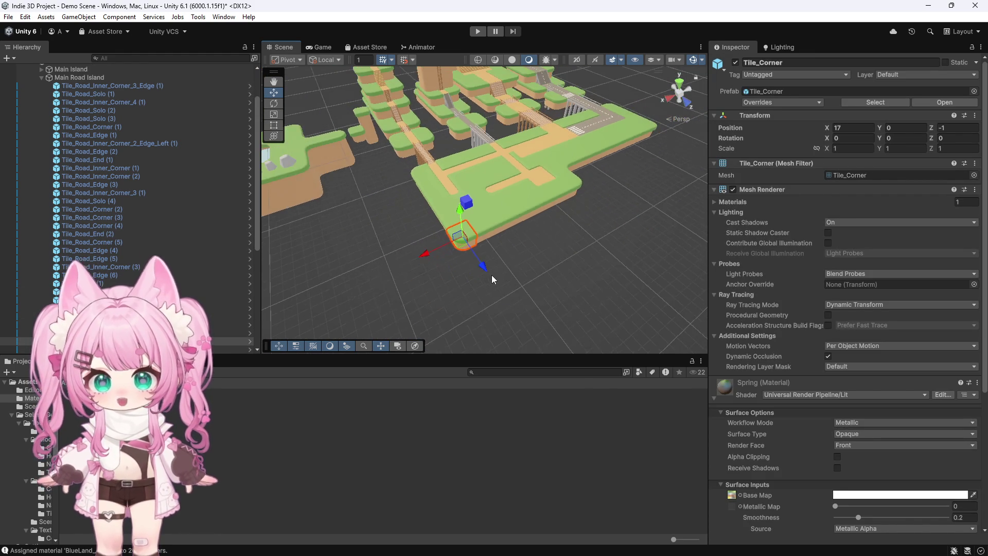
pyautogui.scroll(10, 464, 168)
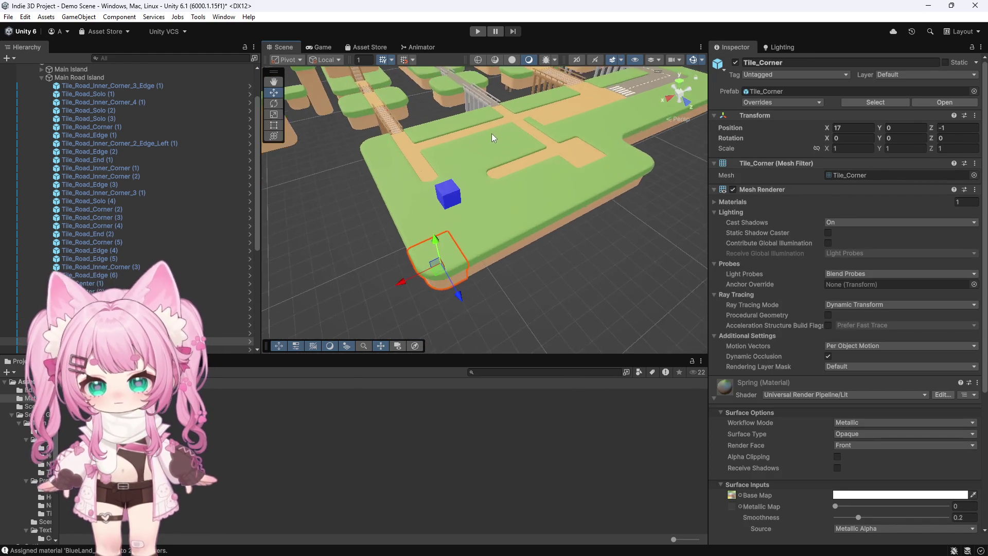
pyautogui.scroll(-3, 527, 152)
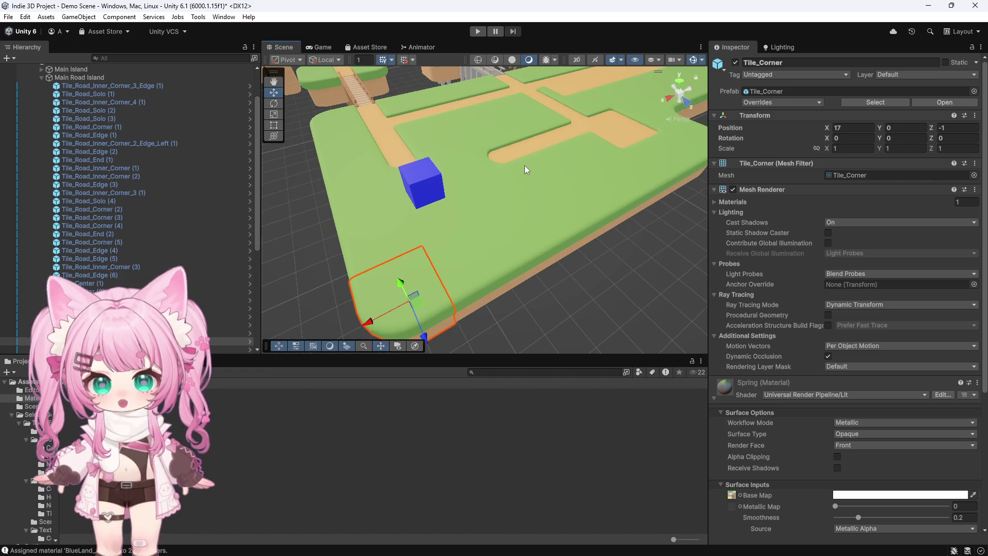
pyautogui.click(526, 183)
pyautogui.click(596, 266)
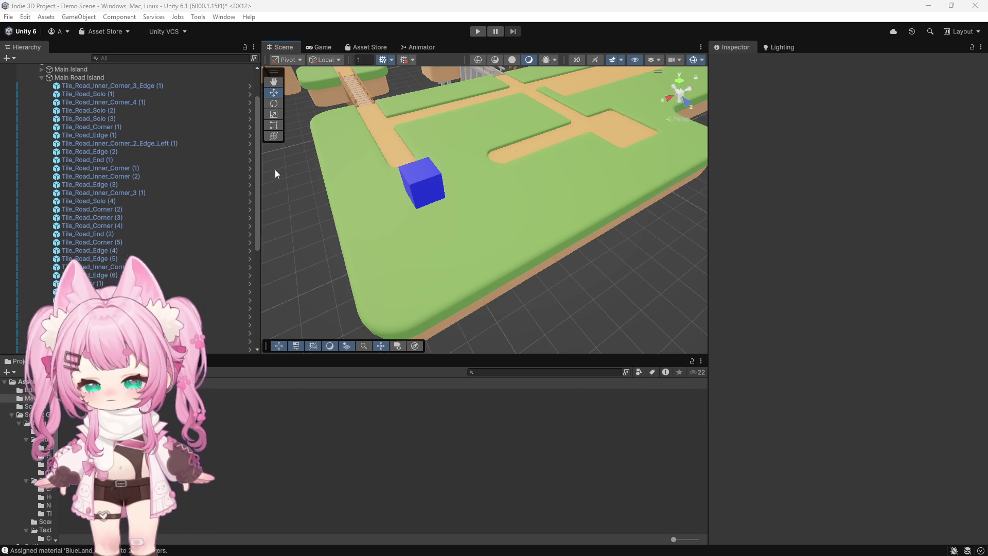
# Expand Main Road Island and select its Tile_Road_Inner_Corner_3_Edge (1) road tile.
pyautogui.scroll(3, 197, 171)
pyautogui.click(42, 125)
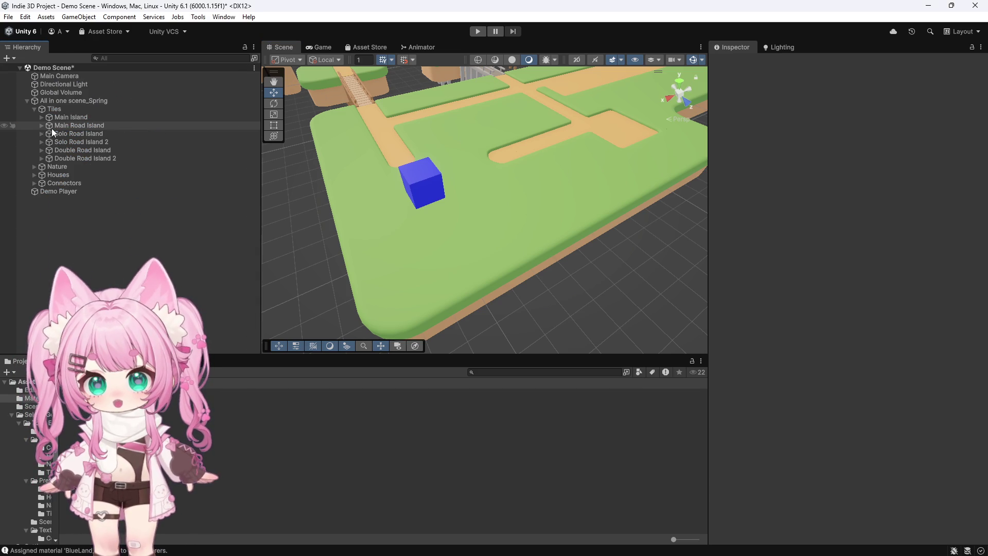
pyautogui.click(41, 126)
pyautogui.click(76, 126)
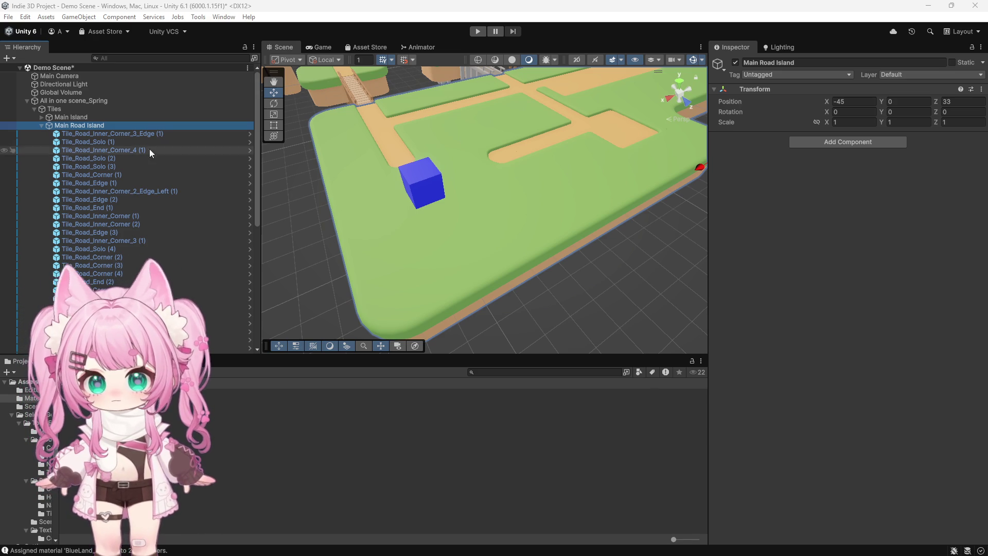
pyautogui.click(164, 136)
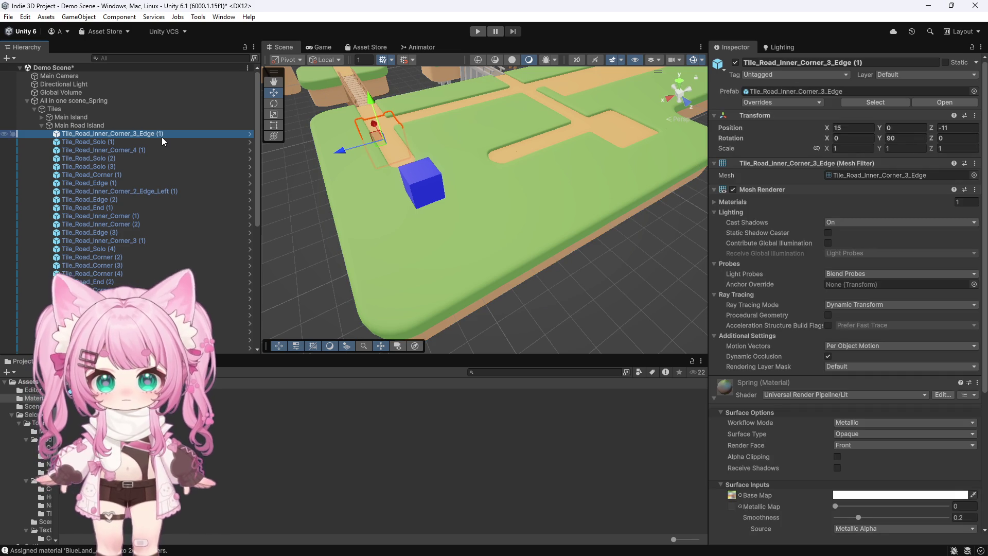
# Scroll through the tile's Spring material settings, then select the Scenes folder in Project.
pyautogui.scroll(-5, 795, 343)
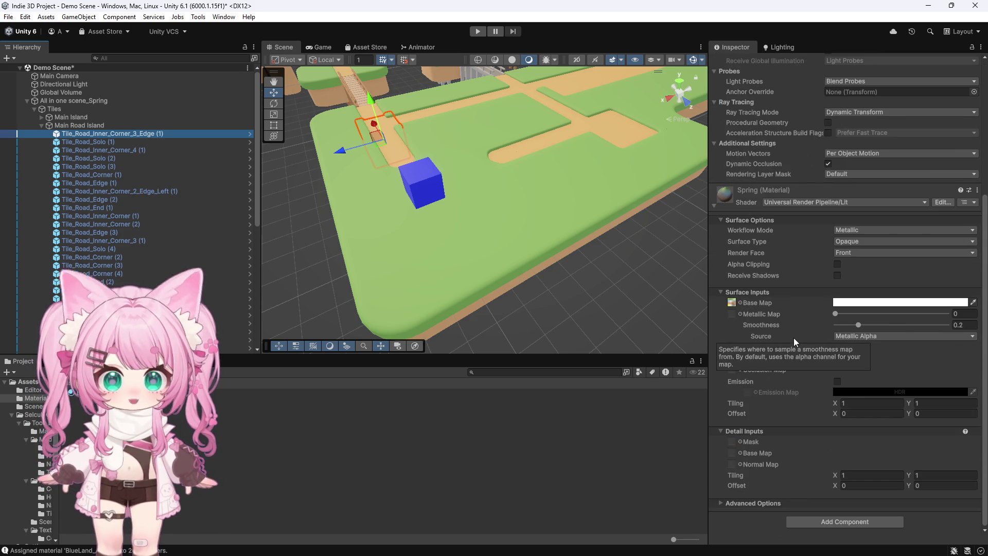
pyautogui.scroll(5, 796, 407)
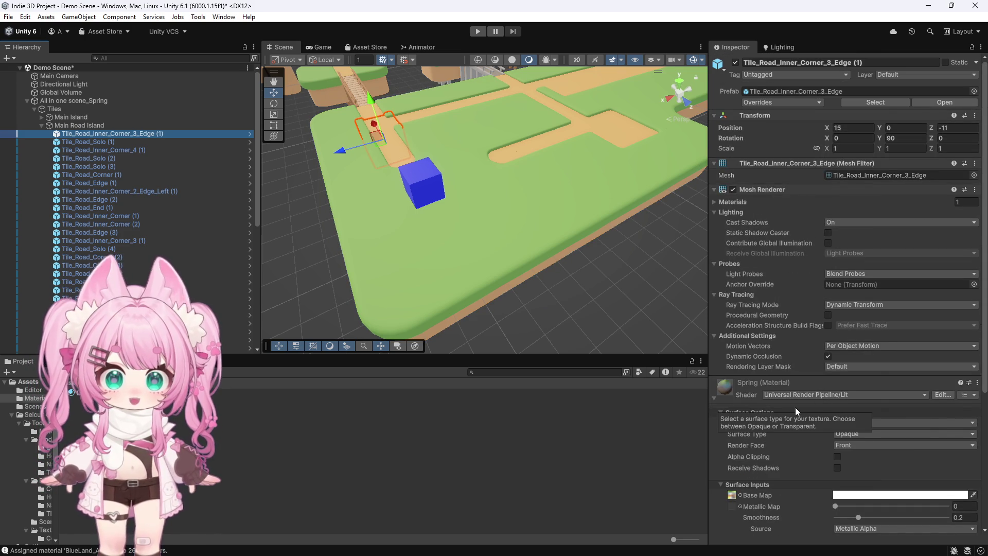
pyautogui.scroll(-4, 796, 400)
pyautogui.scroll(-1, 796, 397)
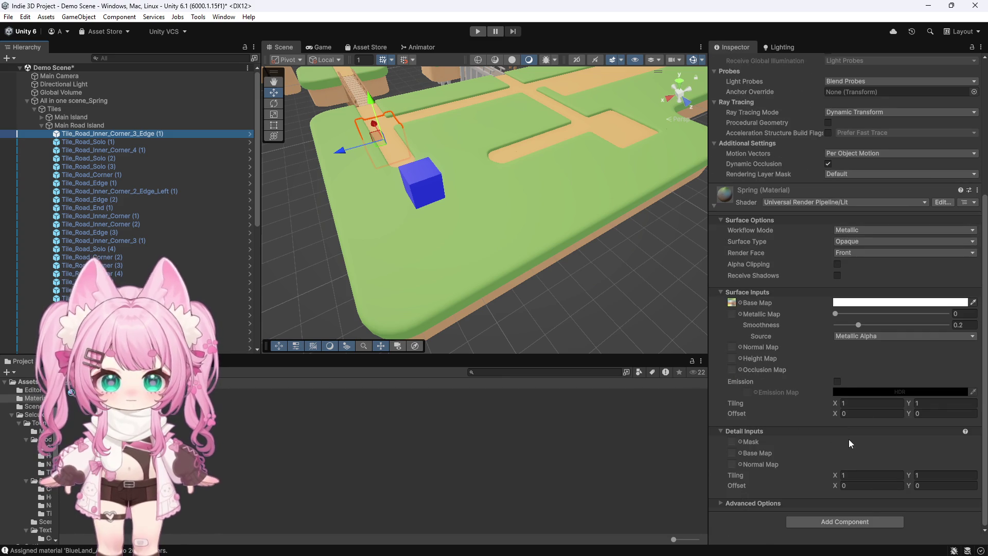
pyautogui.click(187, 429)
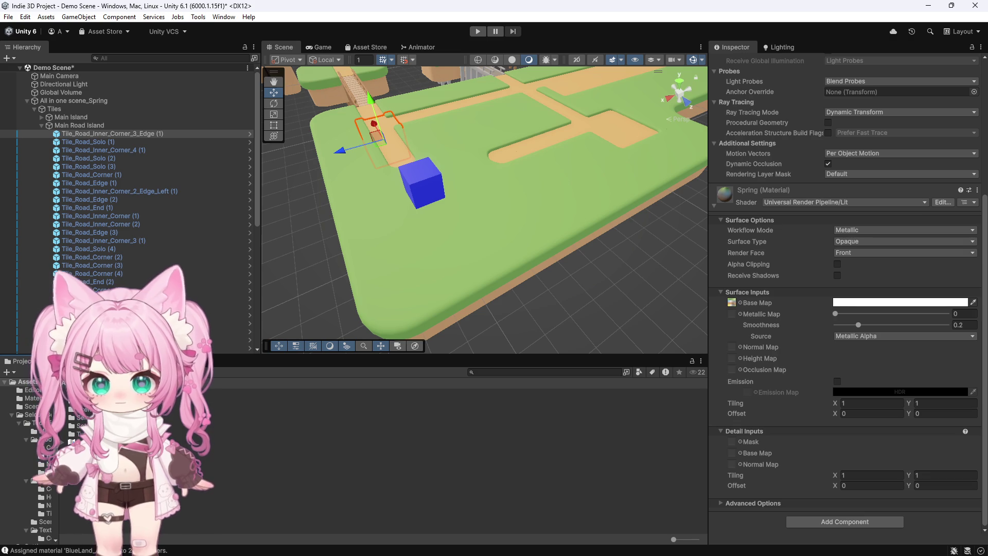
pyautogui.click(186, 409)
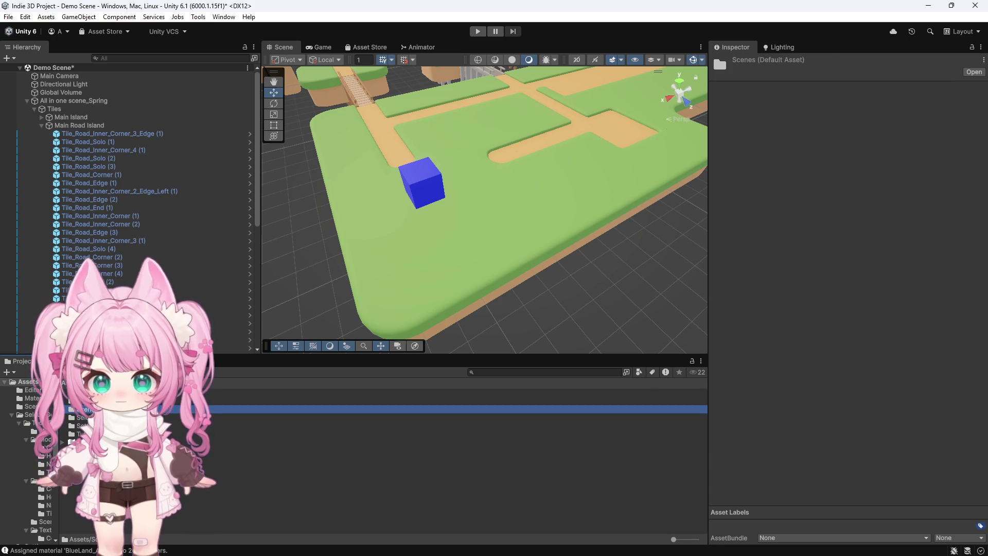
# Browse the Project window into Toon Environments - World Creator Pack > Prefabs > Connectors.
pyautogui.click(31, 414)
pyautogui.doubleClick(155, 393)
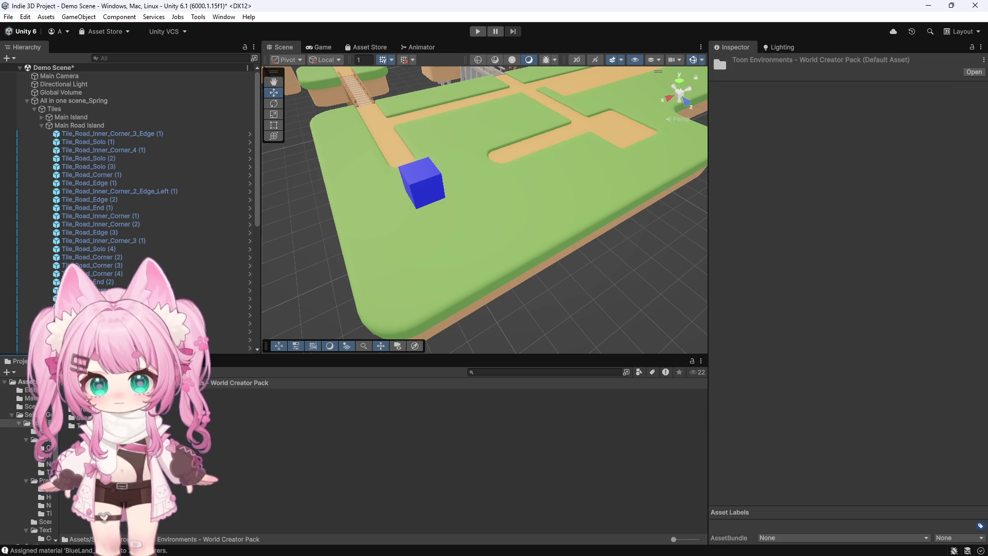
pyautogui.doubleClick(154, 409)
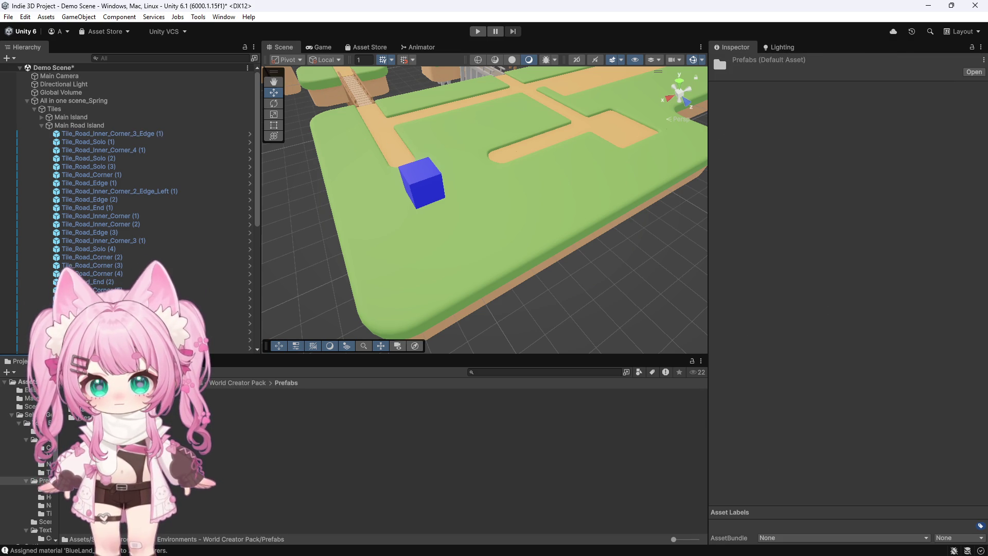
pyautogui.doubleClick(155, 393)
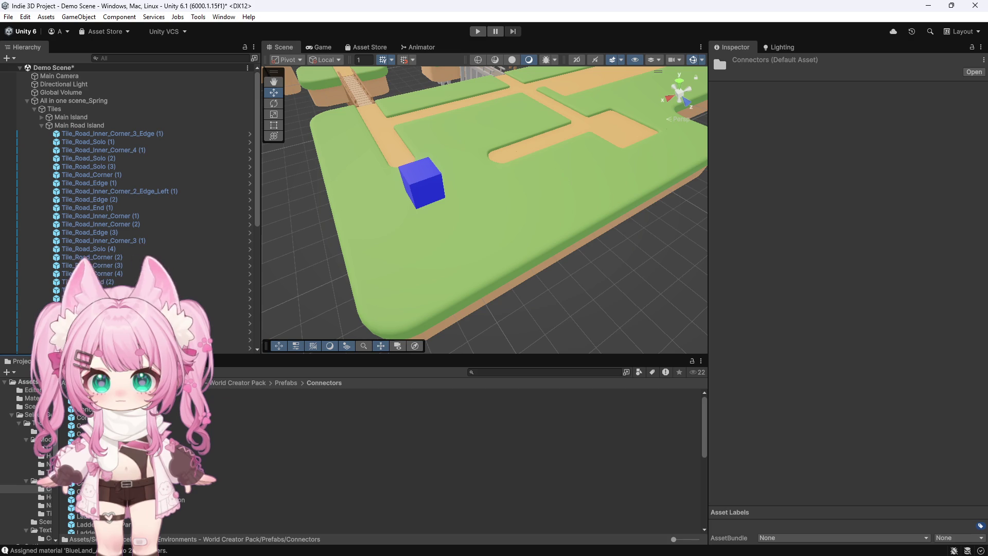
pyautogui.scroll(-5, 154, 452)
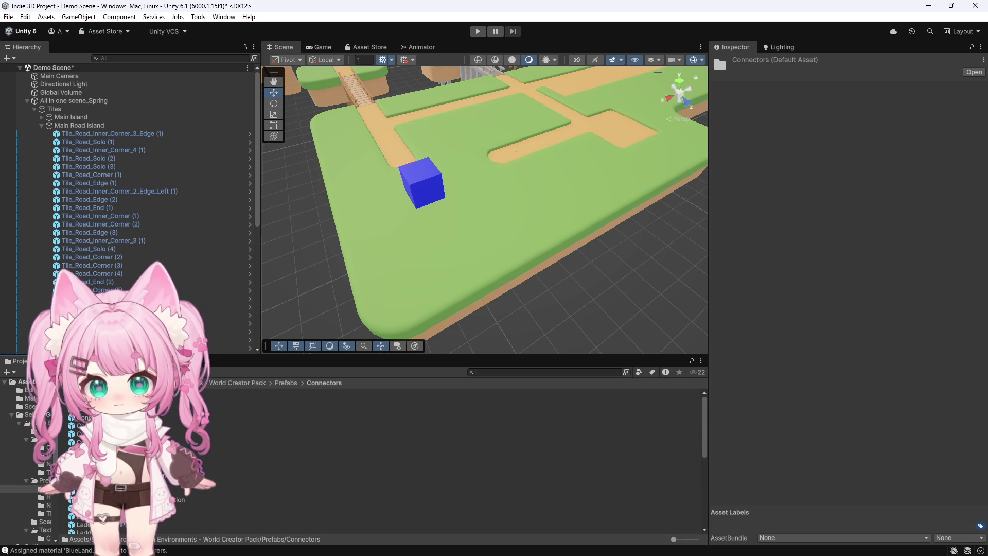
# Open the Concrete_Bridge prefab in prefab mode and select its deck, rail and root objects.
pyautogui.doubleClick(154, 394)
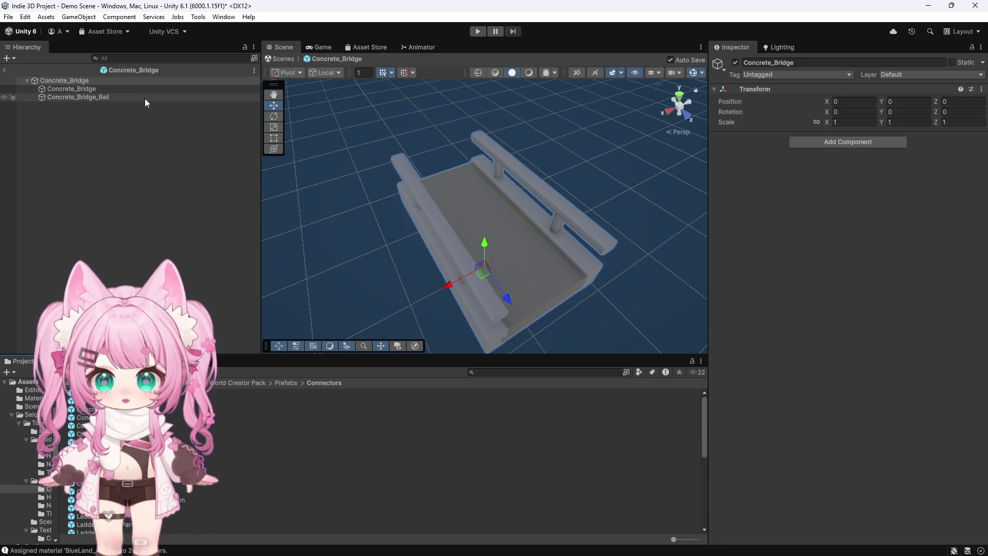
pyautogui.click(100, 89)
pyautogui.click(94, 97)
pyautogui.click(78, 81)
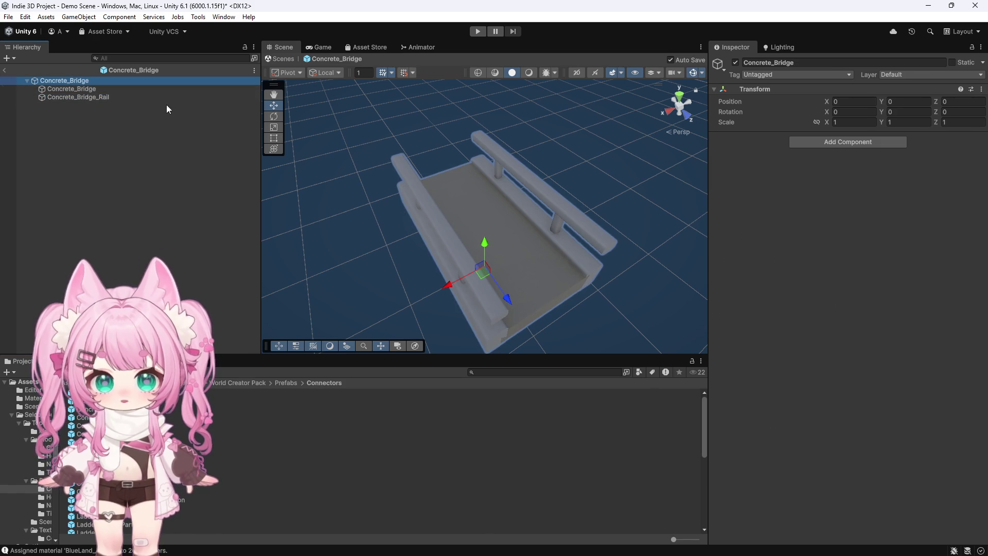
# Inspect the Spring_Asphalt material settings on the bridge deck and Concrete_Bridge_Rail.
pyautogui.click(106, 89)
pyautogui.scroll(-5, 759, 324)
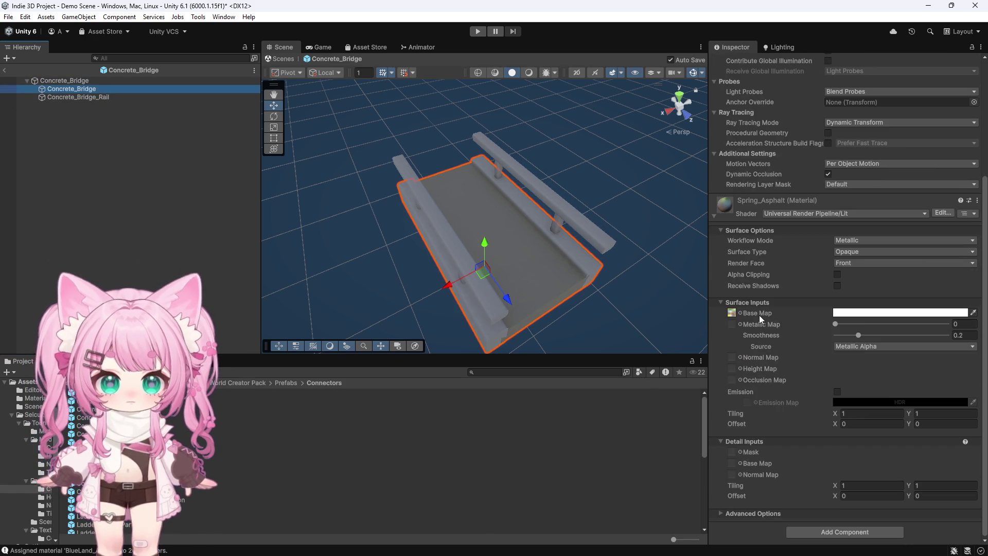
pyautogui.scroll(3, 800, 386)
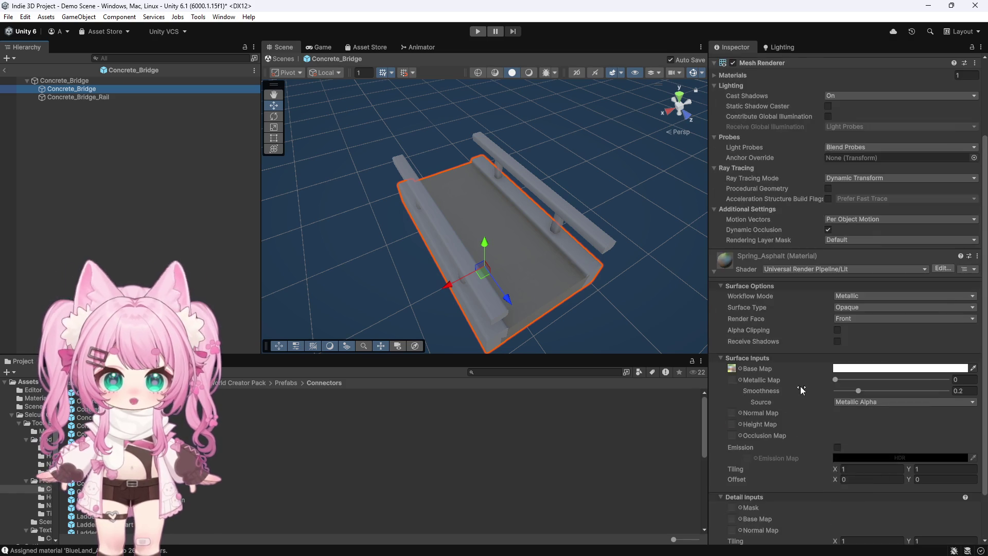
pyautogui.scroll(5, 801, 386)
pyautogui.click(101, 98)
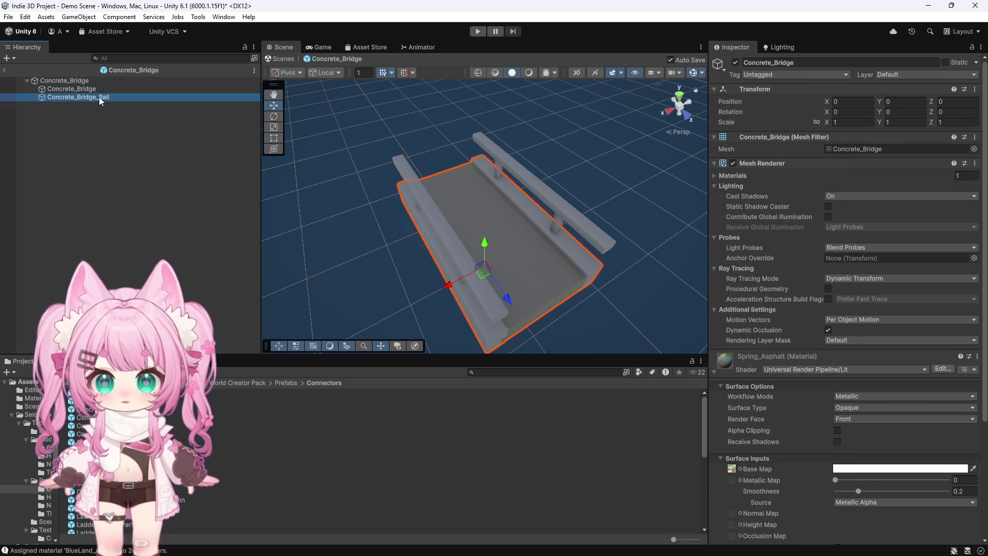
pyautogui.scroll(-7, 781, 289)
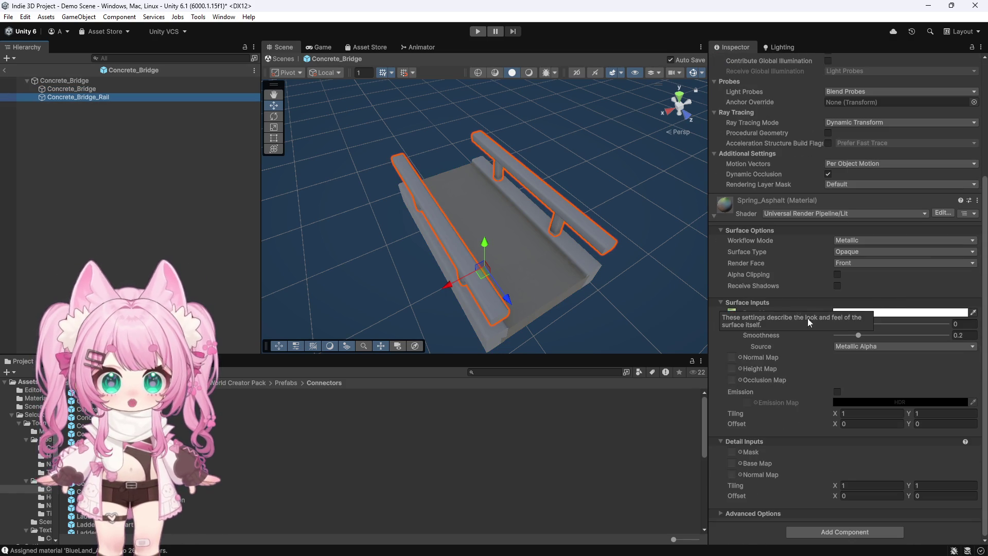
pyautogui.click(81, 89)
pyautogui.click(83, 81)
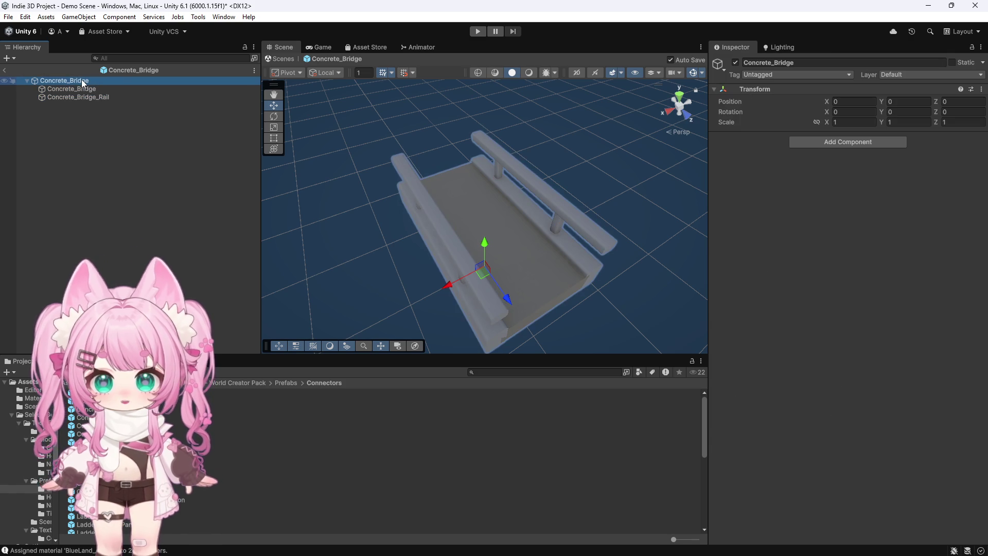
pyautogui.click(90, 90)
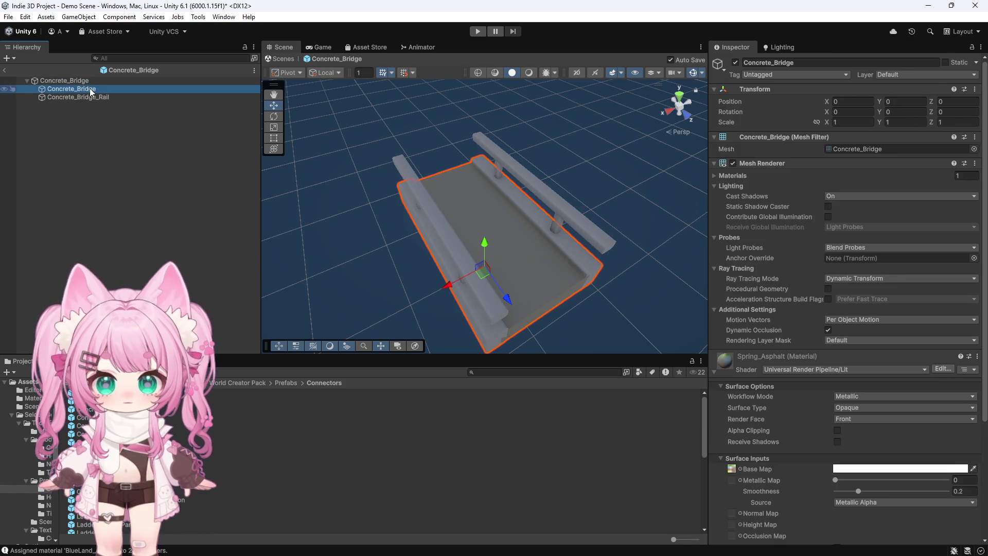
pyautogui.scroll(-3, 757, 273)
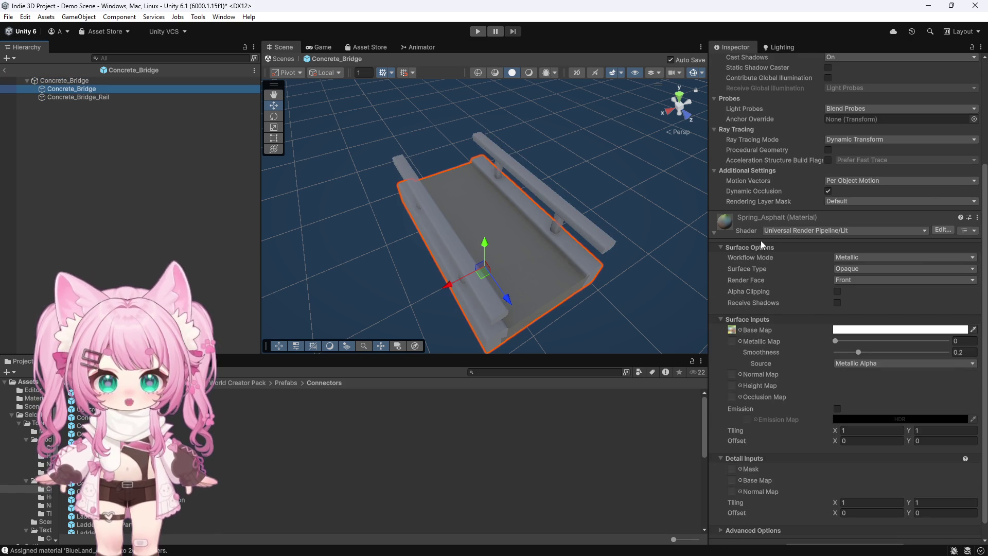
pyautogui.scroll(-1, 760, 240)
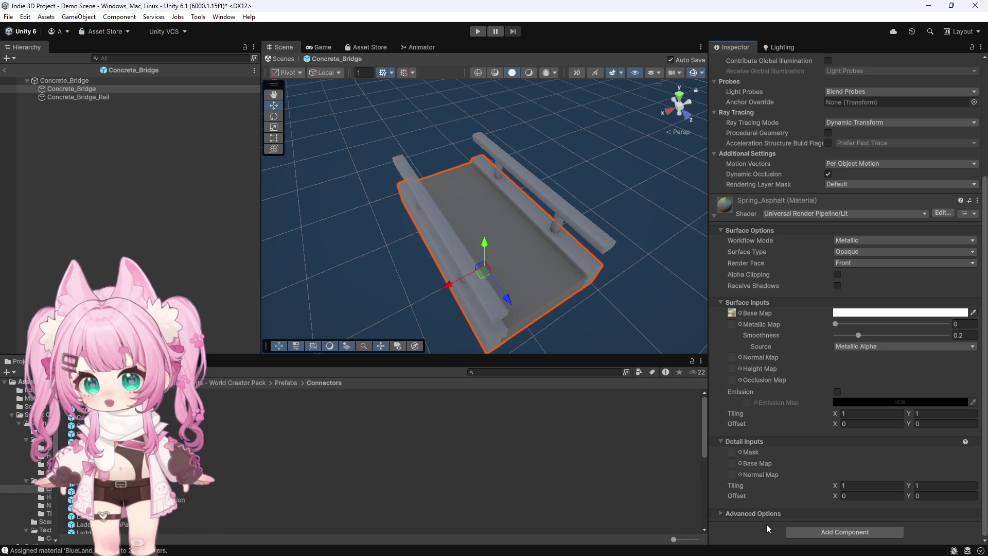
# Add a Mesh Collider to both the Concrete_Bridge deck and Concrete_Bridge_Rail.
pyautogui.click(826, 534)
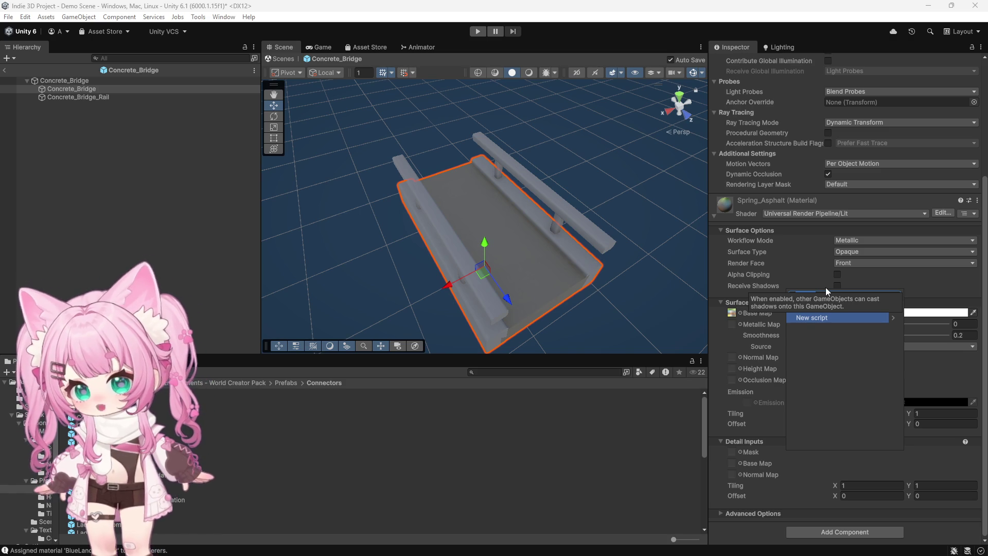
pyautogui.write('mesh')
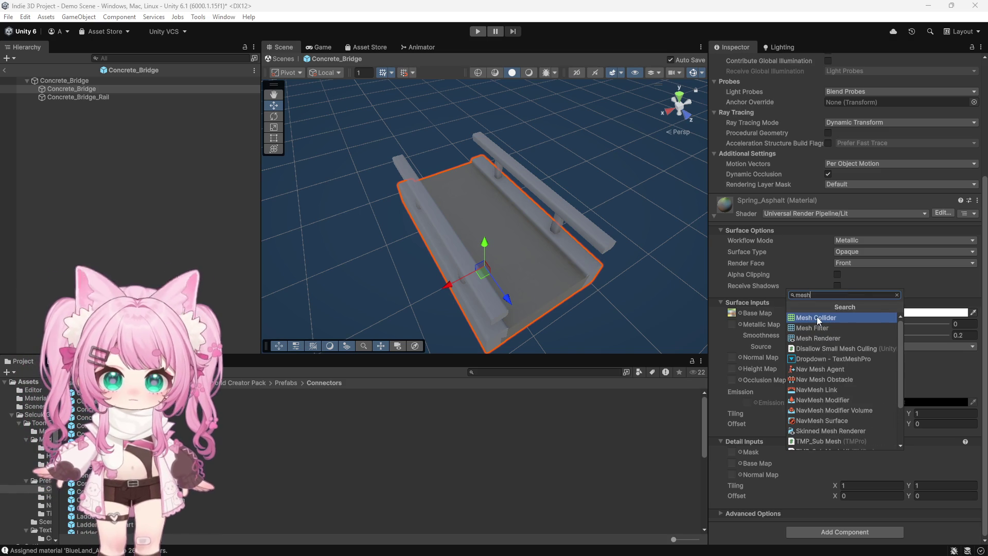
pyautogui.click(818, 318)
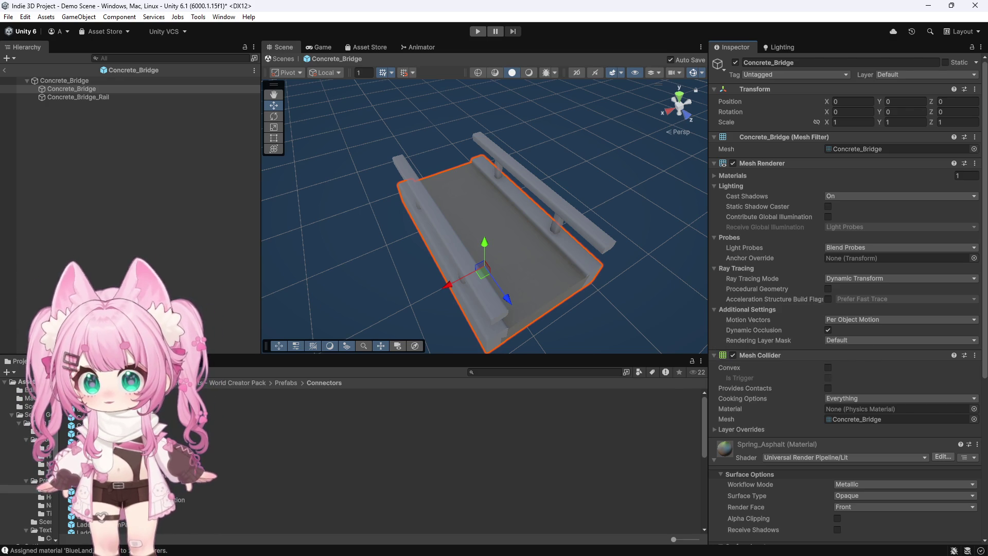
pyautogui.click(104, 97)
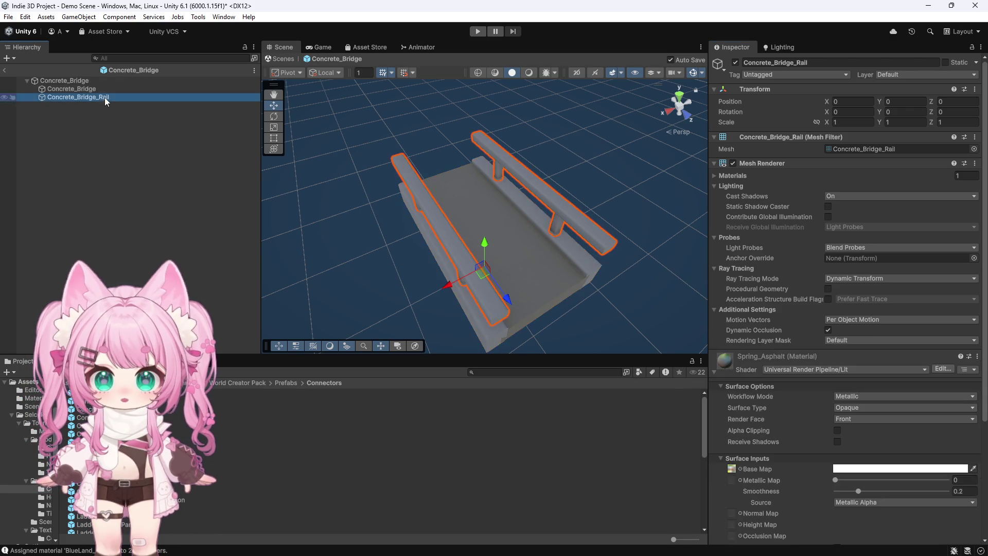
pyautogui.scroll(-10, 847, 374)
pyautogui.click(808, 532)
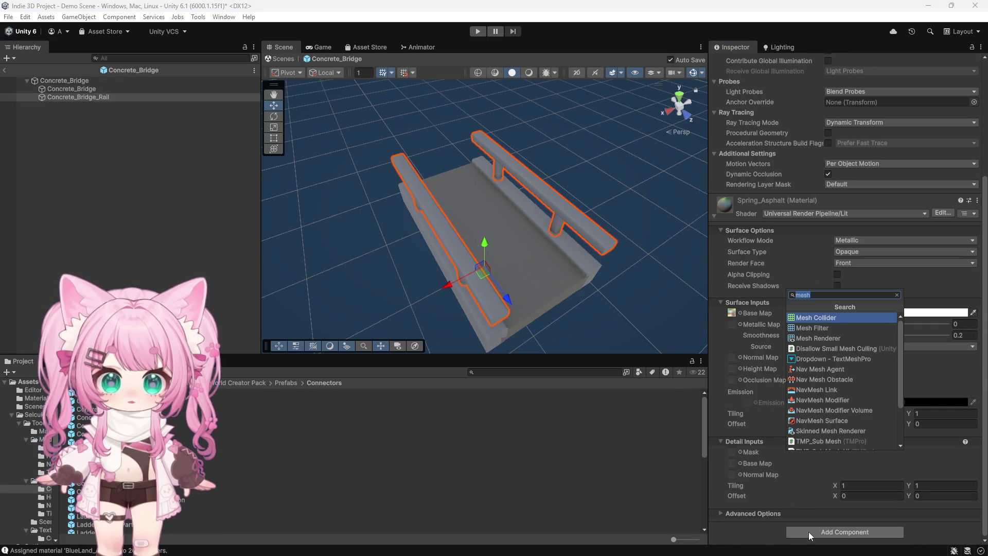
pyautogui.write('mesh')
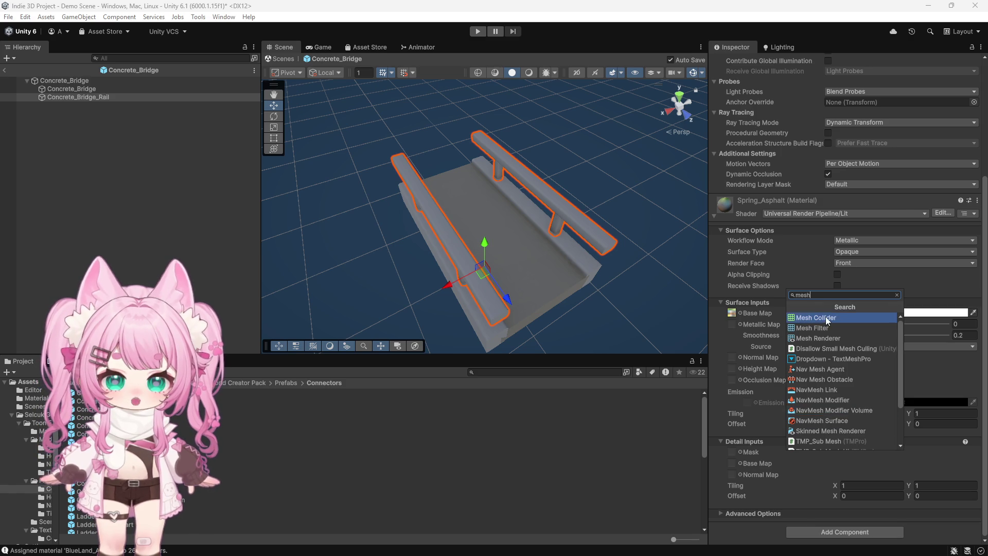
pyautogui.click(826, 317)
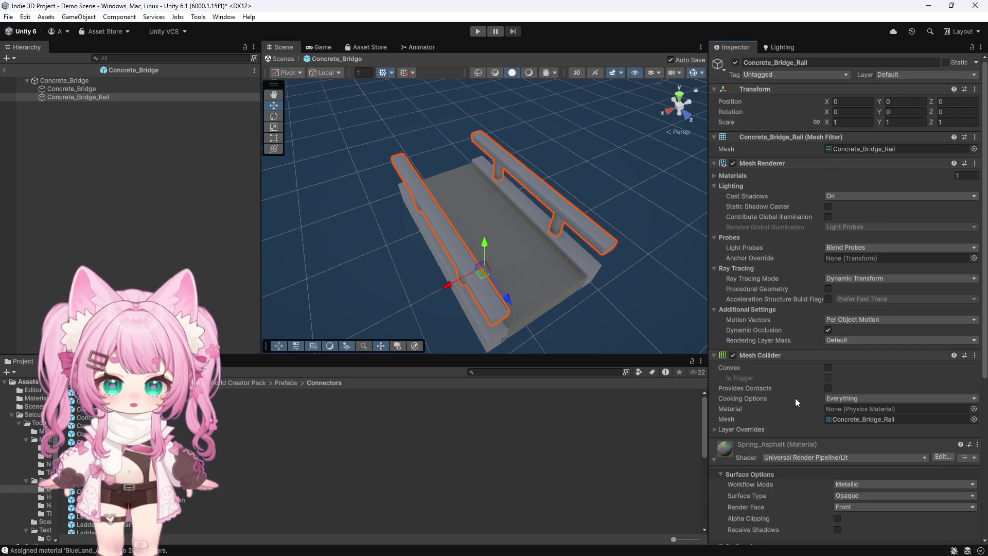
# Review the deck and rail colliders, then exit prefab mode back to the Demo Scene.
pyautogui.scroll(-1, 795, 397)
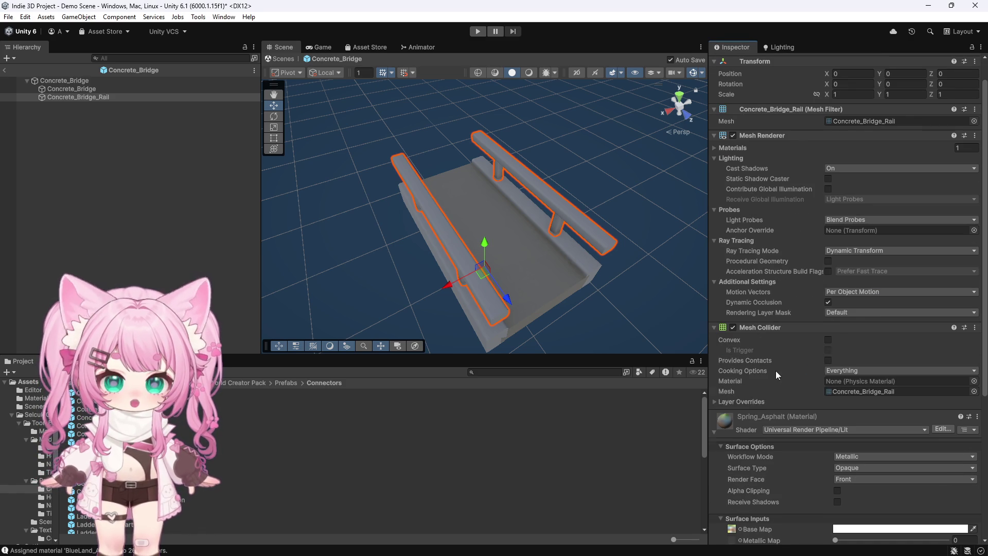
pyautogui.scroll(-1, 777, 371)
pyautogui.click(77, 88)
pyautogui.click(89, 98)
pyautogui.click(85, 89)
pyautogui.click(91, 101)
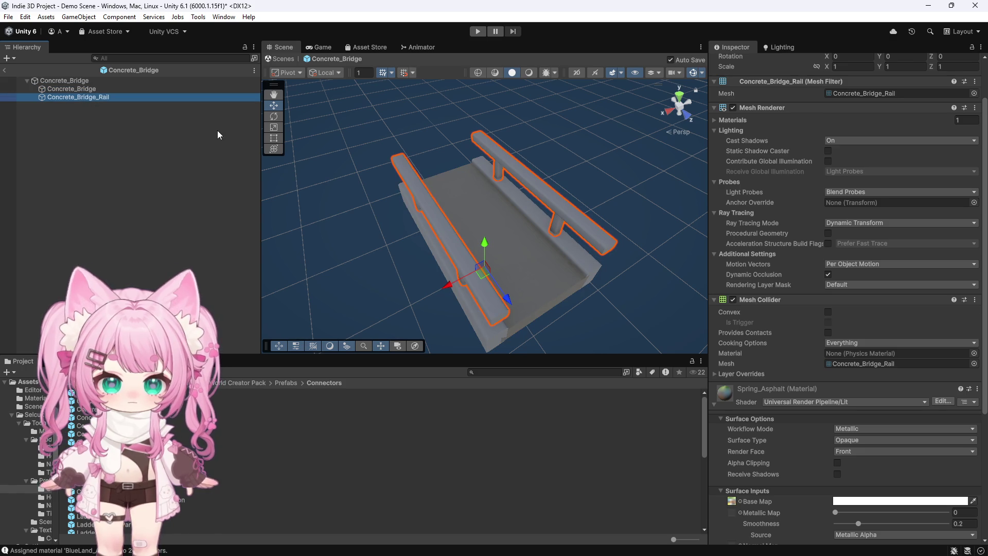
pyautogui.click(7, 71)
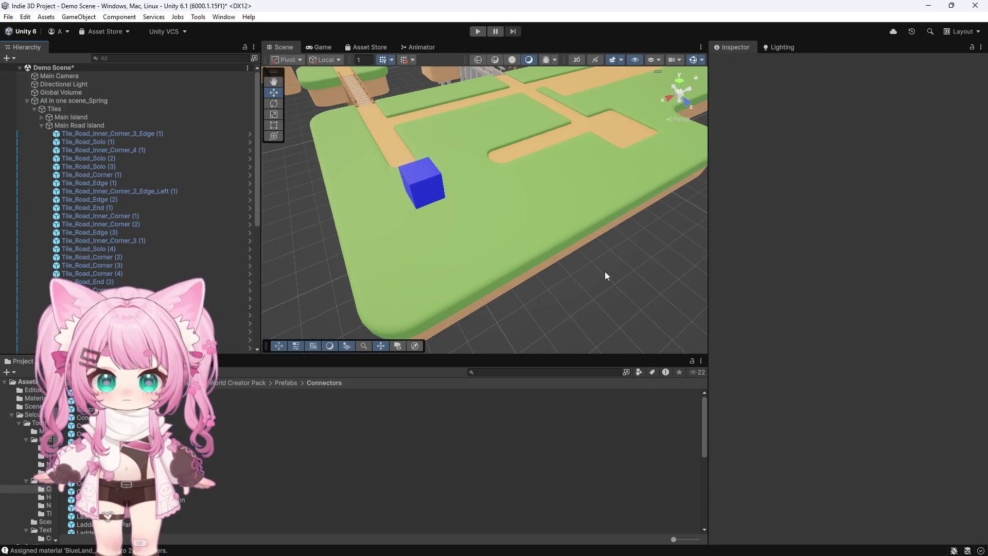
# Open the Concrete_Bridge_End prefab and select Concrete_Bridge_End_Body to view its Spring_Asphalt material.
pyautogui.doubleClick(83, 401)
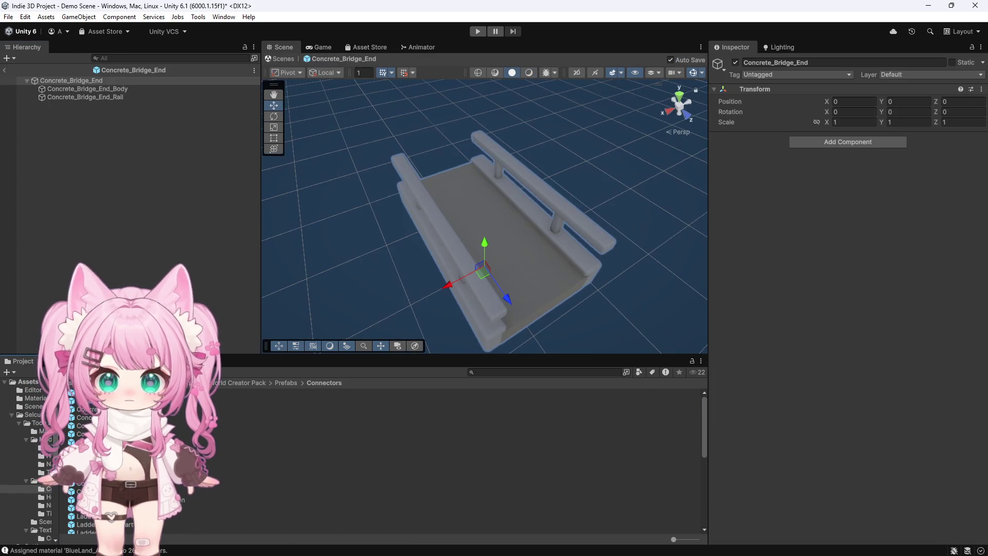
pyautogui.doubleClick(82, 393)
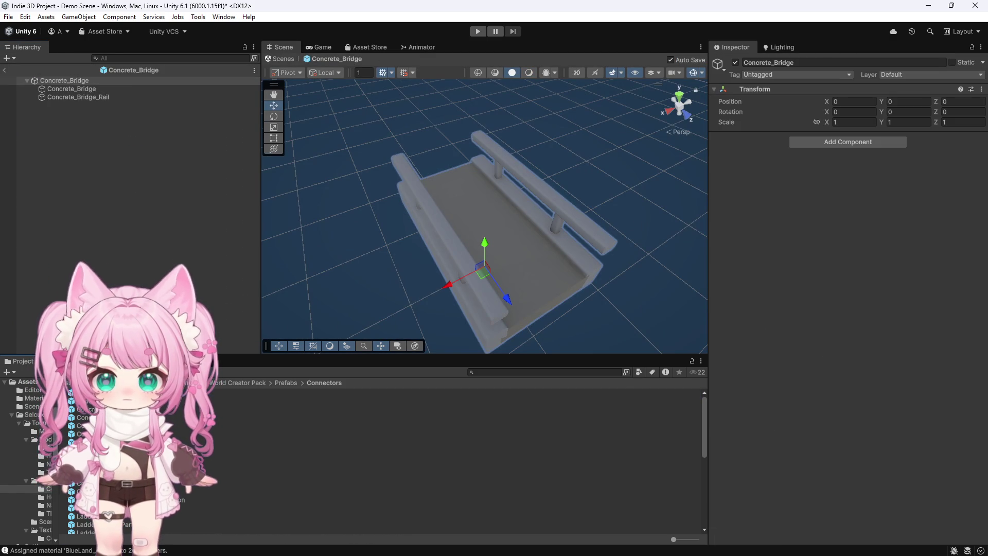
pyautogui.doubleClick(82, 401)
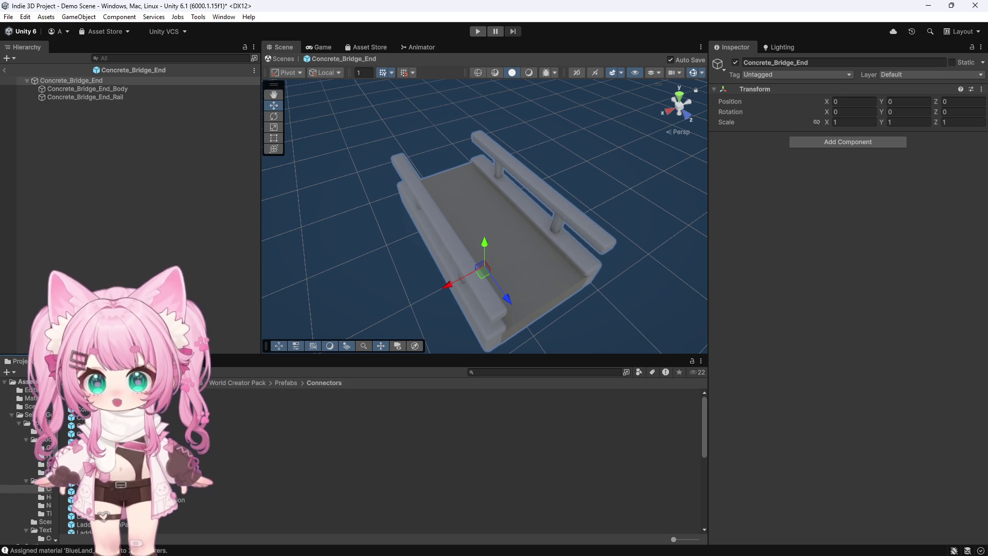
pyautogui.click(129, 88)
pyautogui.scroll(-3, 751, 376)
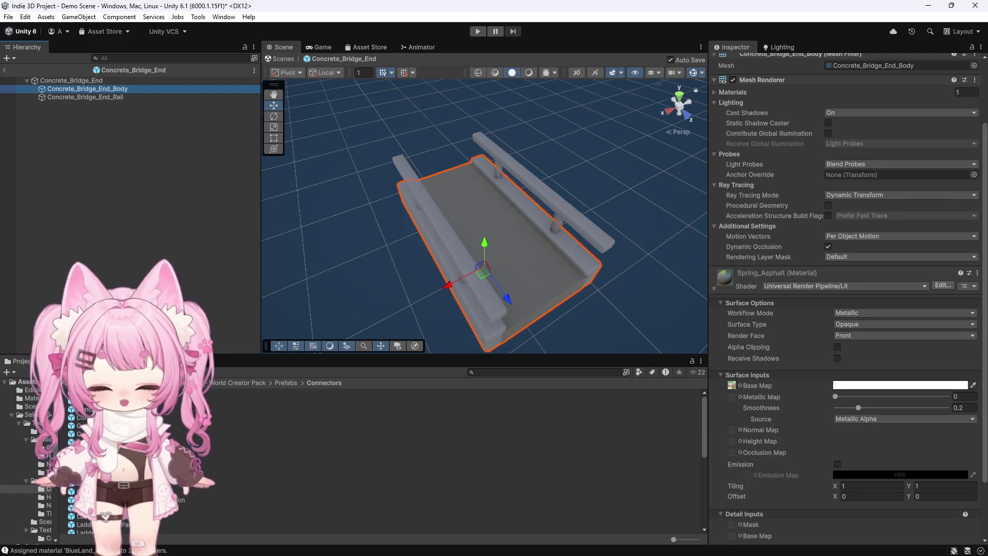
pyautogui.scroll(-3, 767, 296)
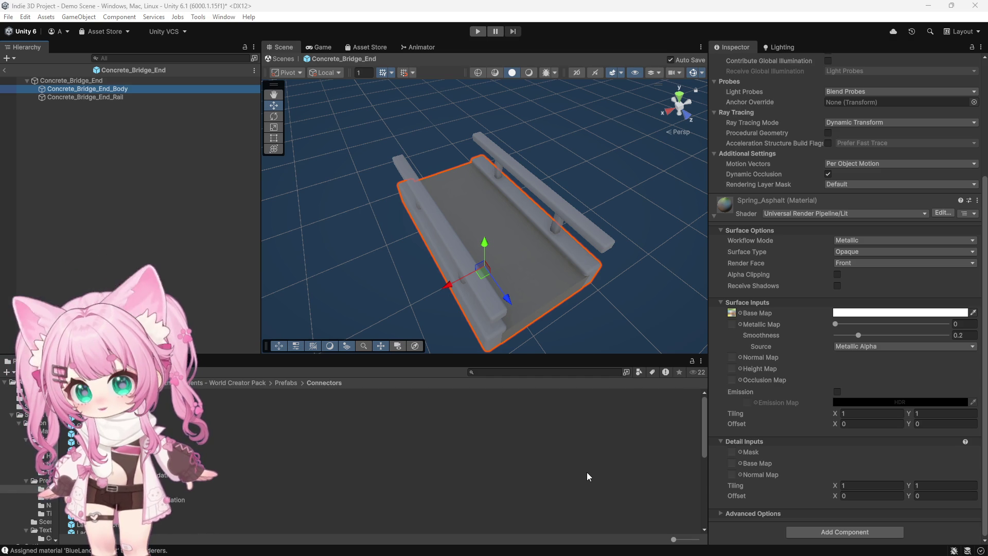
pyautogui.moveTo(586, 555)
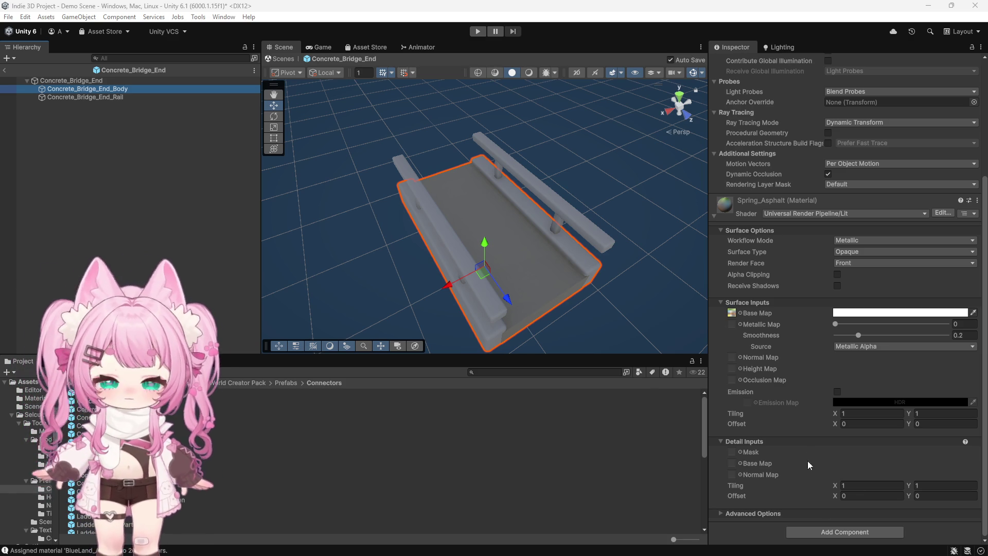
# Add Mesh Colliders to the Concrete_Bridge_End body and Concrete_Bridge_End_Rail.
pyautogui.click(795, 527)
pyautogui.click(812, 317)
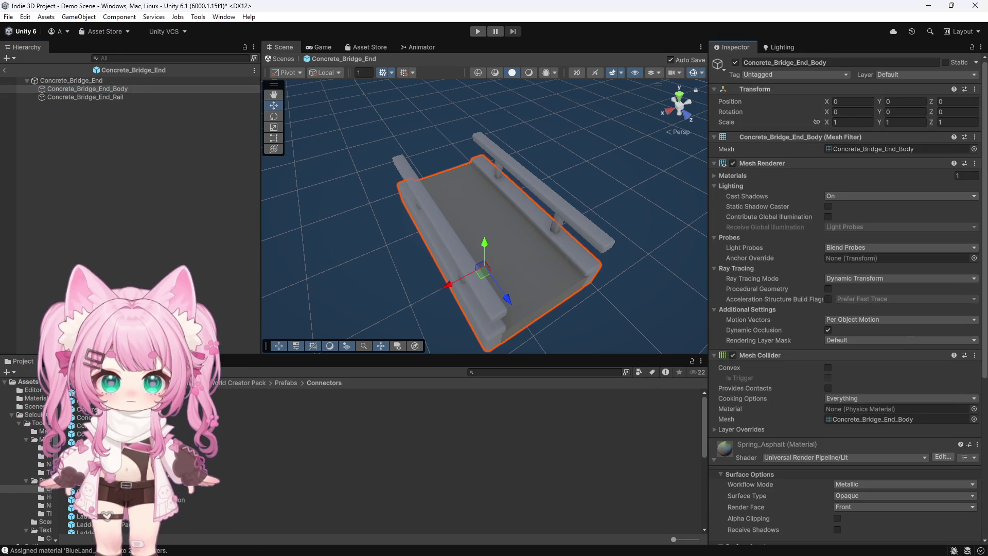
pyautogui.click(97, 97)
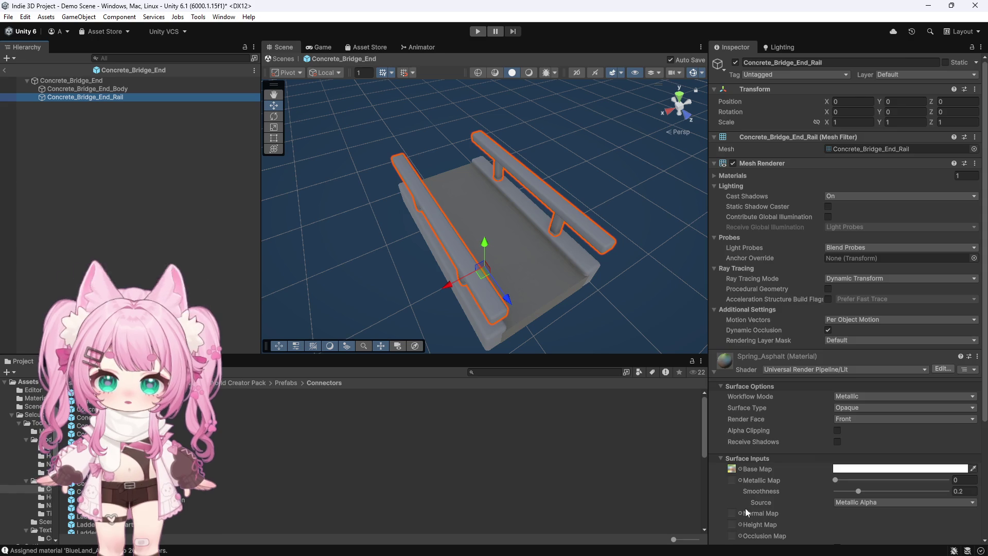
pyautogui.scroll(-5, 766, 504)
pyautogui.click(818, 532)
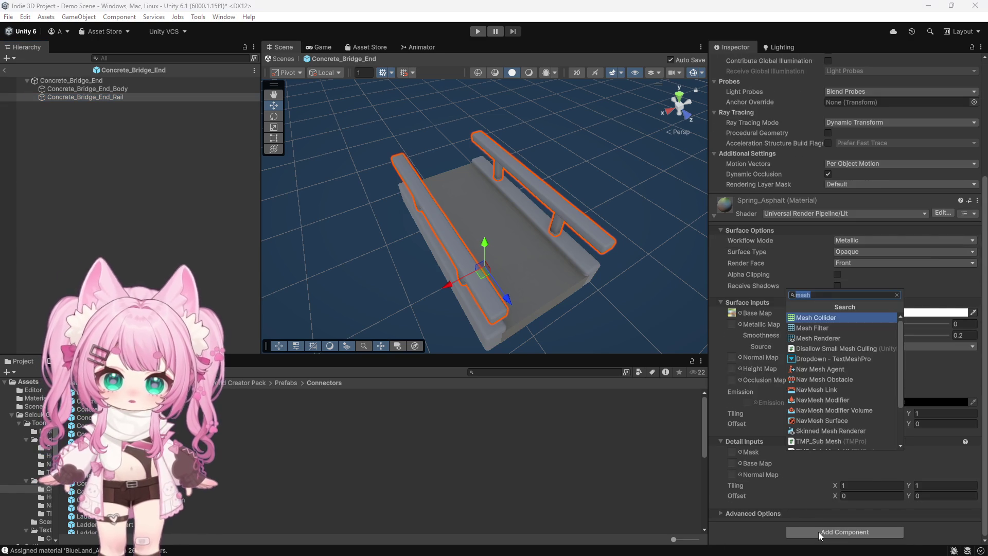
pyautogui.click(812, 318)
pyautogui.scroll(-5, 755, 378)
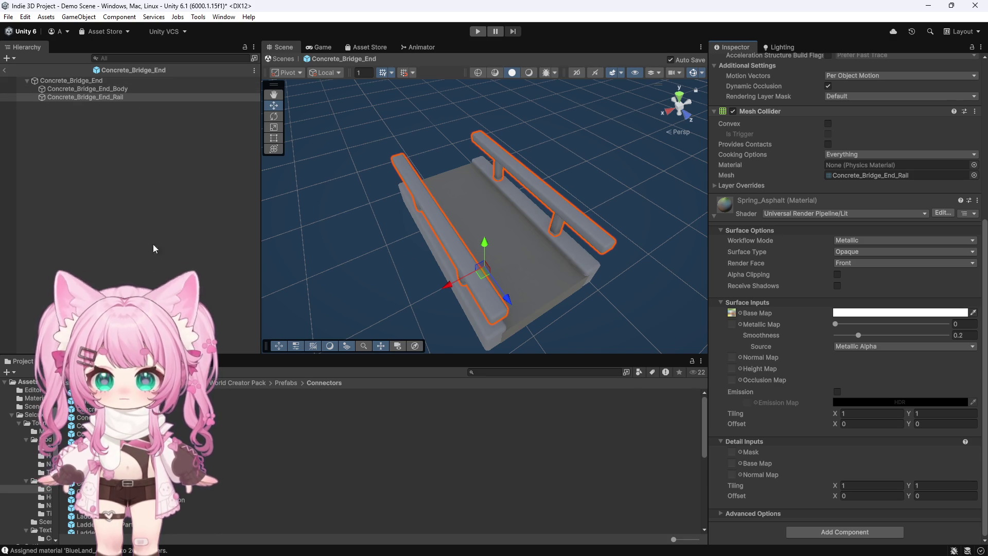
# Remove both of those Mesh Colliders again and exit back to the Demo Scene.
pyautogui.click(975, 111)
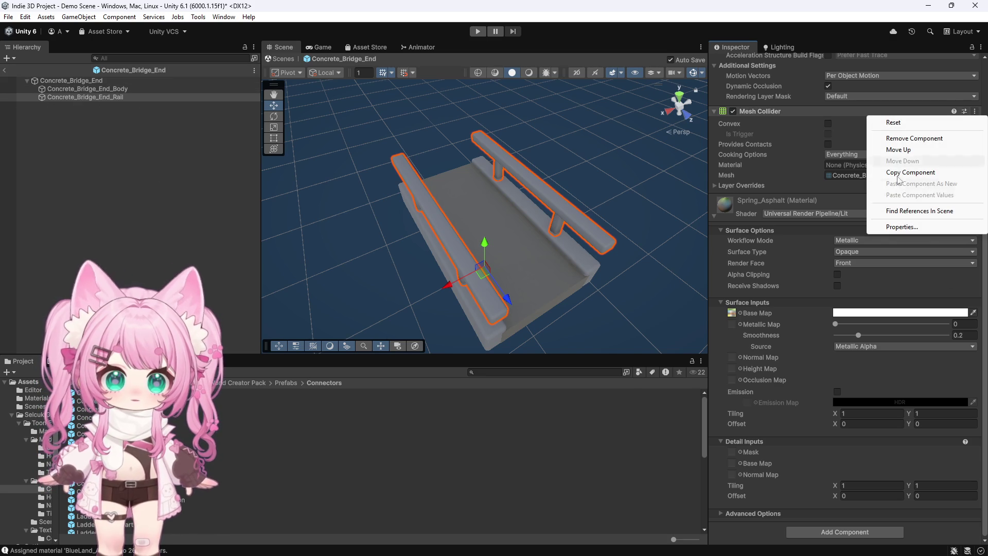
pyautogui.click(896, 138)
pyautogui.click(82, 89)
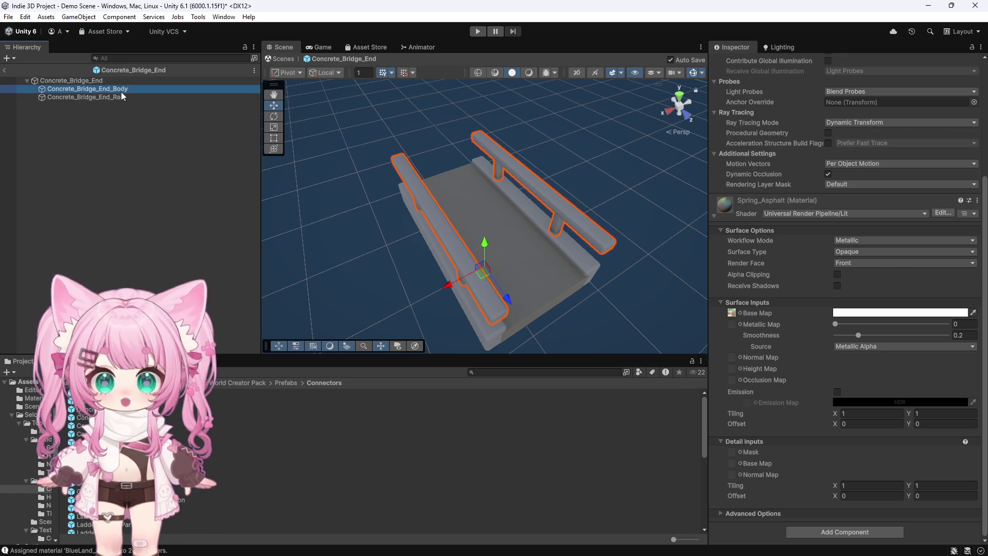
pyautogui.click(975, 199)
pyautogui.click(899, 227)
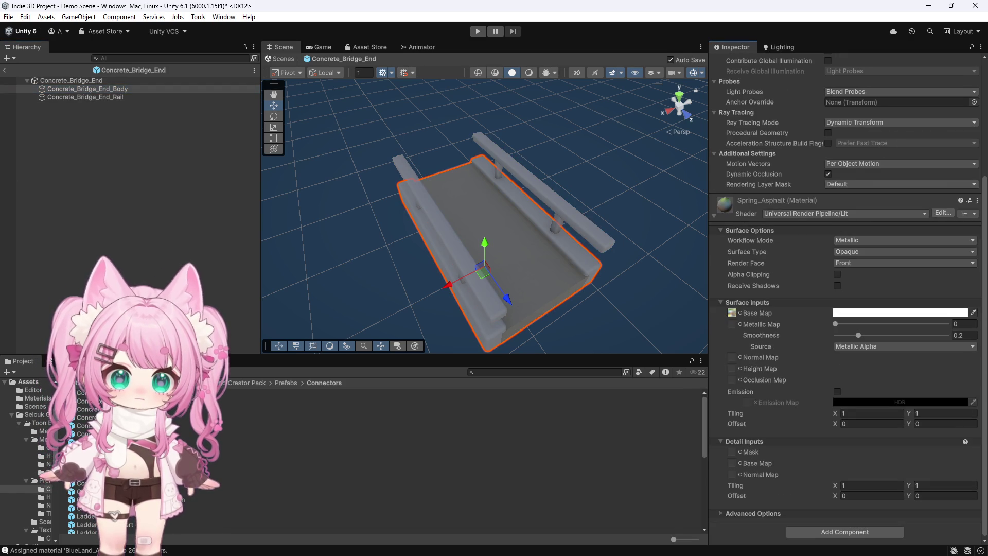
pyautogui.click(5, 70)
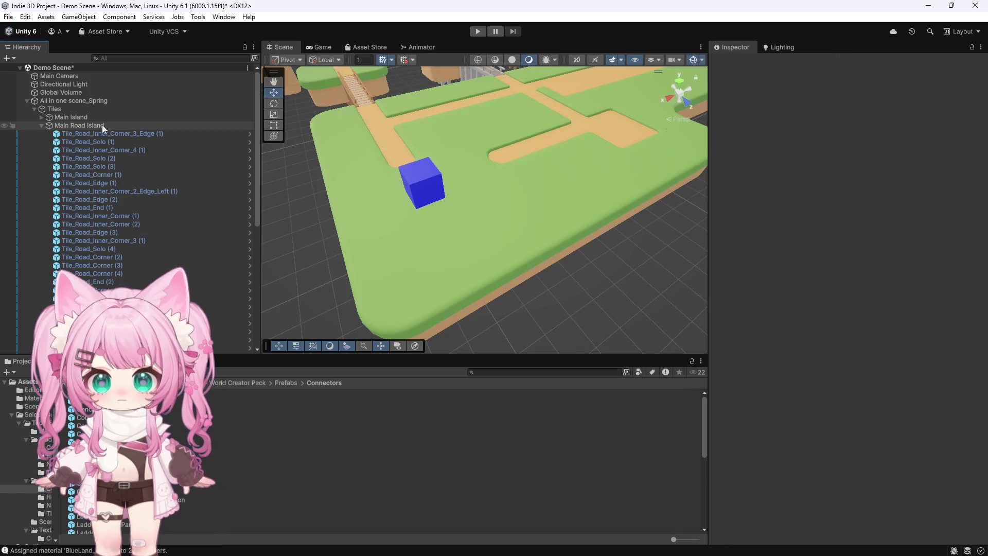
# Open the Concrete_Bridge prefab and remove the Mesh Collider from Concrete_Bridge_Rail.
pyautogui.doubleClick(88, 392)
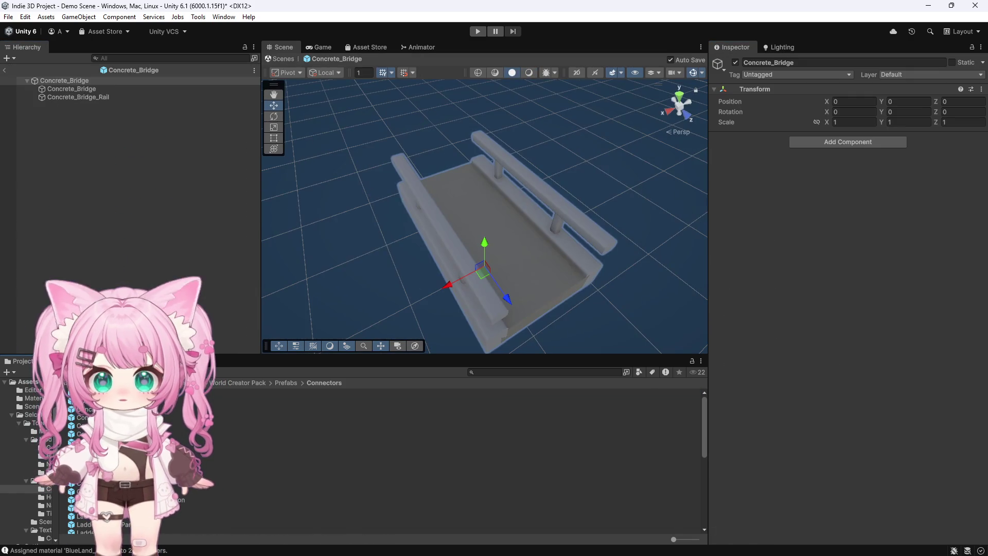
pyautogui.click(96, 97)
pyautogui.scroll(-3, 921, 268)
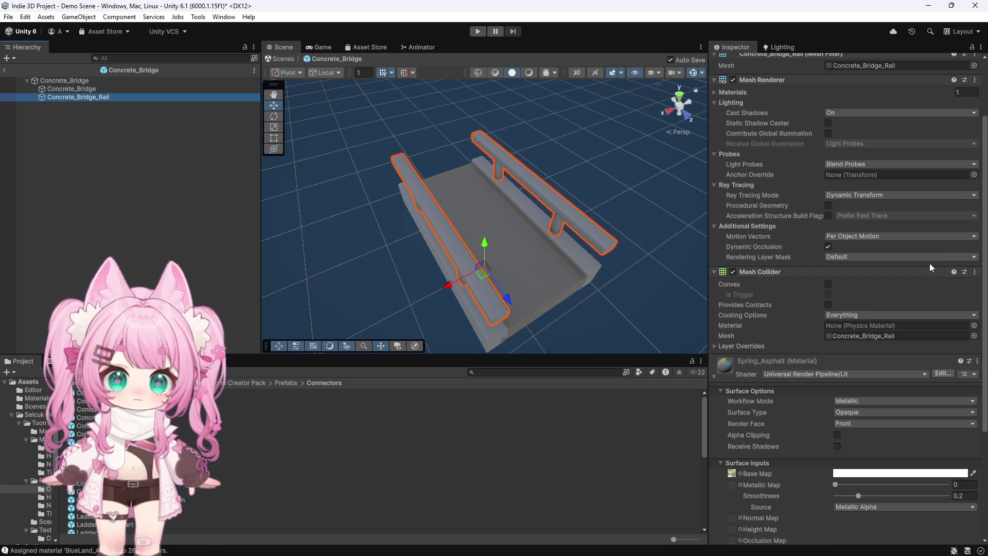
pyautogui.rightClick(930, 271)
pyautogui.click(921, 298)
pyautogui.scroll(-2, 925, 334)
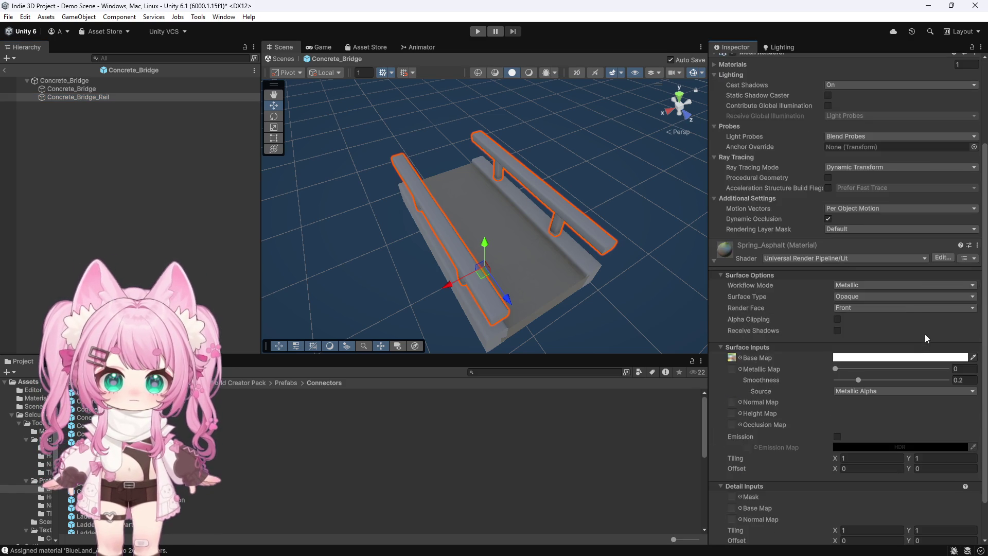
# Remove the deck's Mesh Collider too and return to the scene.
pyautogui.click(72, 88)
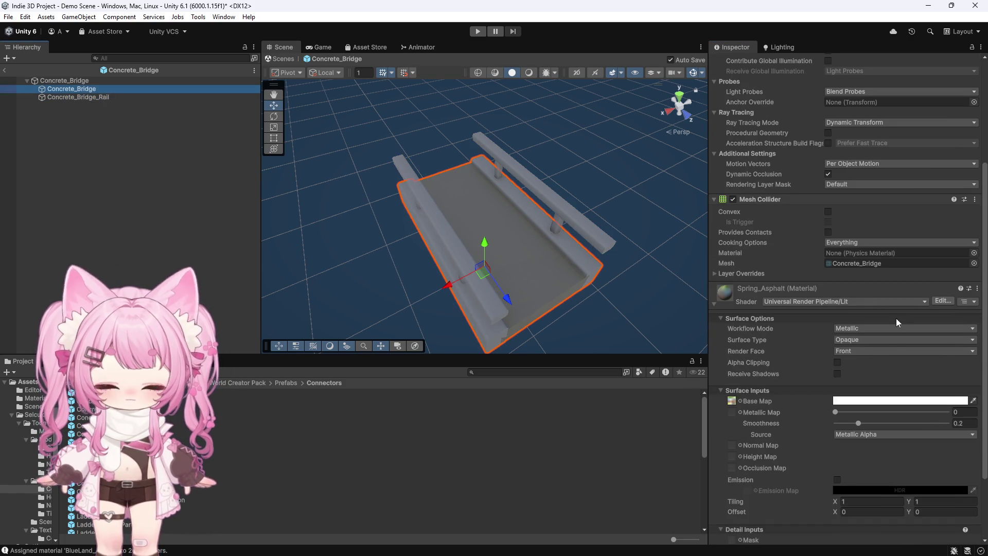
pyautogui.scroll(-3, 896, 319)
pyautogui.rightClick(869, 115)
pyautogui.click(911, 144)
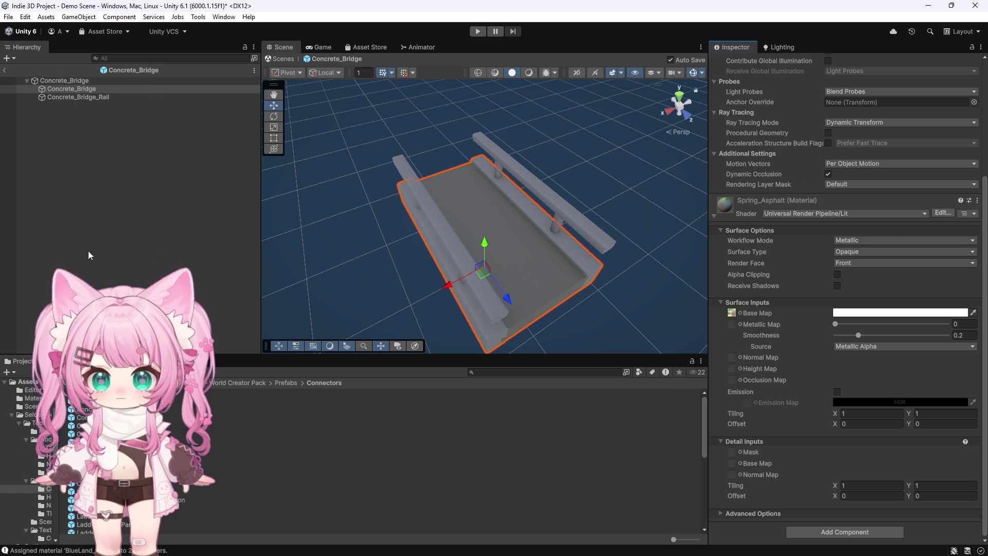
pyautogui.click(4, 70)
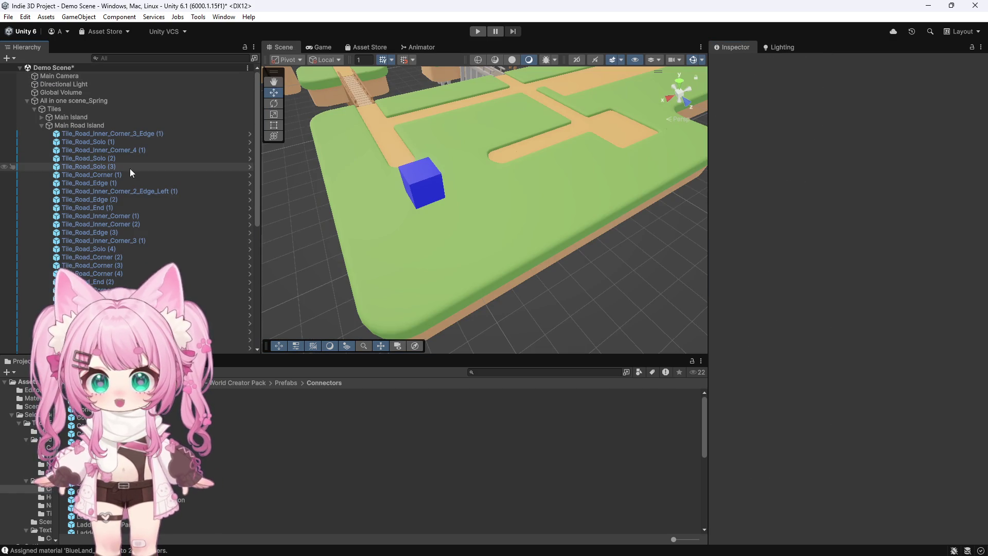
# Go back to the Assets root in the Project window and open the Editor folder.
pyautogui.scroll(-5, 356, 205)
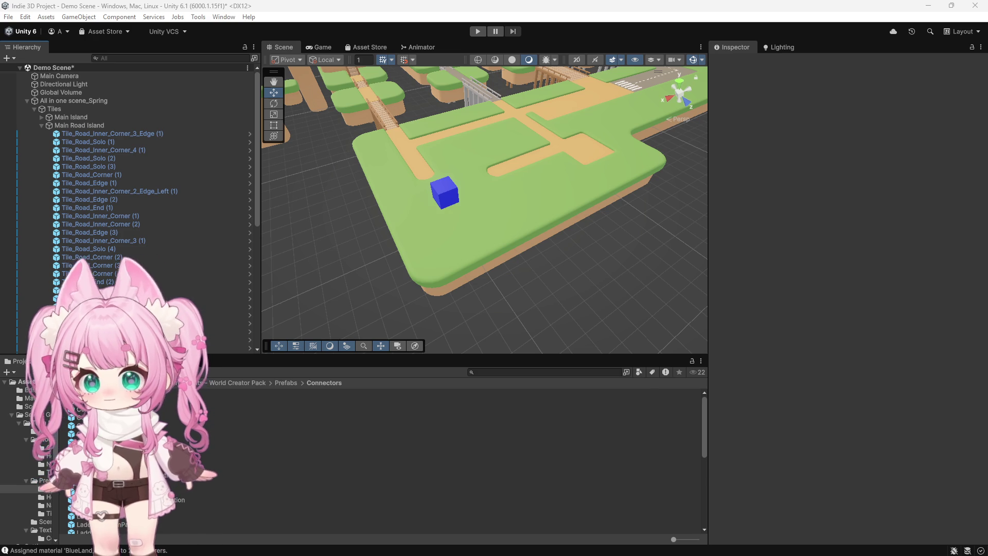
pyautogui.click(40, 492)
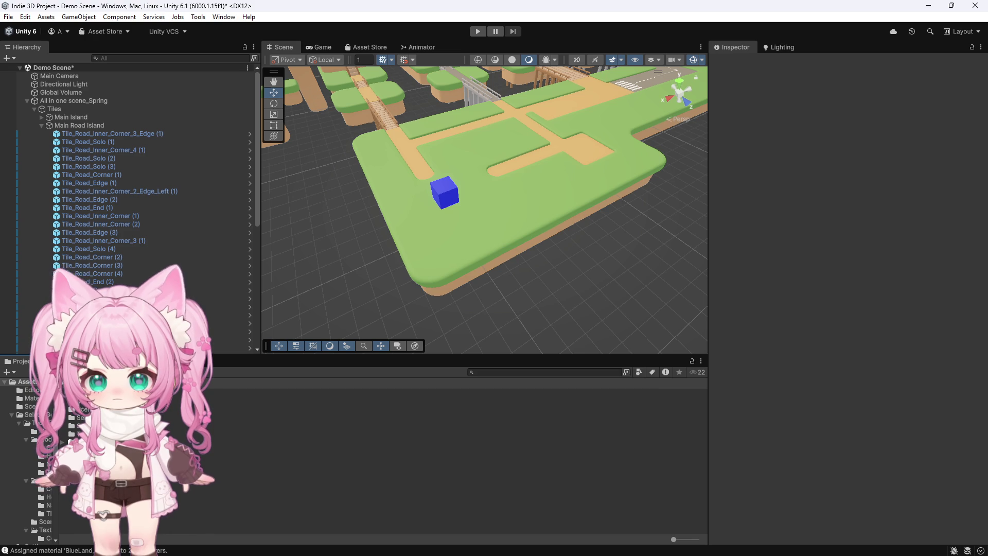
pyautogui.click(32, 389)
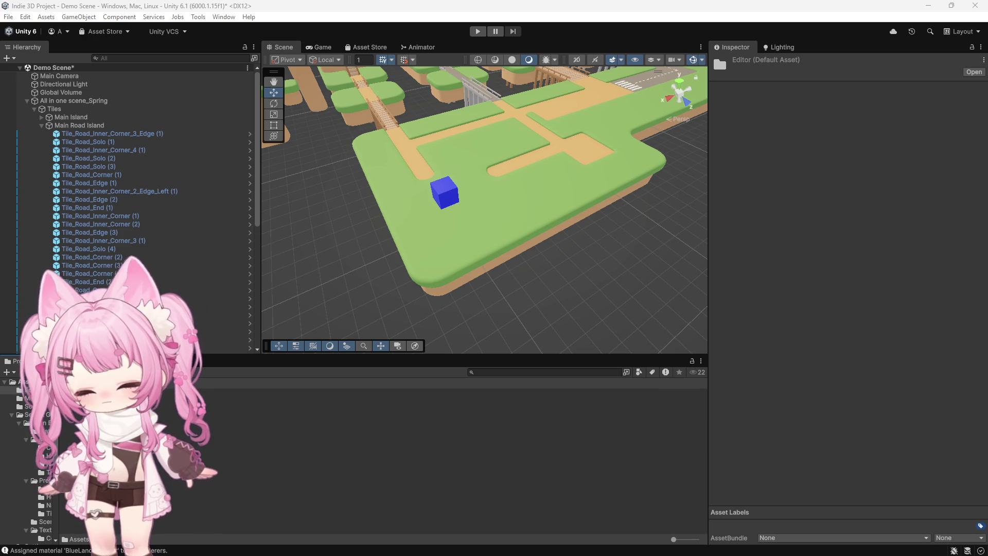
# Create a new MonoBehaviour Script in the Editor folder from the Project window's Create menu.
pyautogui.rightClick(115, 443)
pyautogui.moveTo(148, 178)
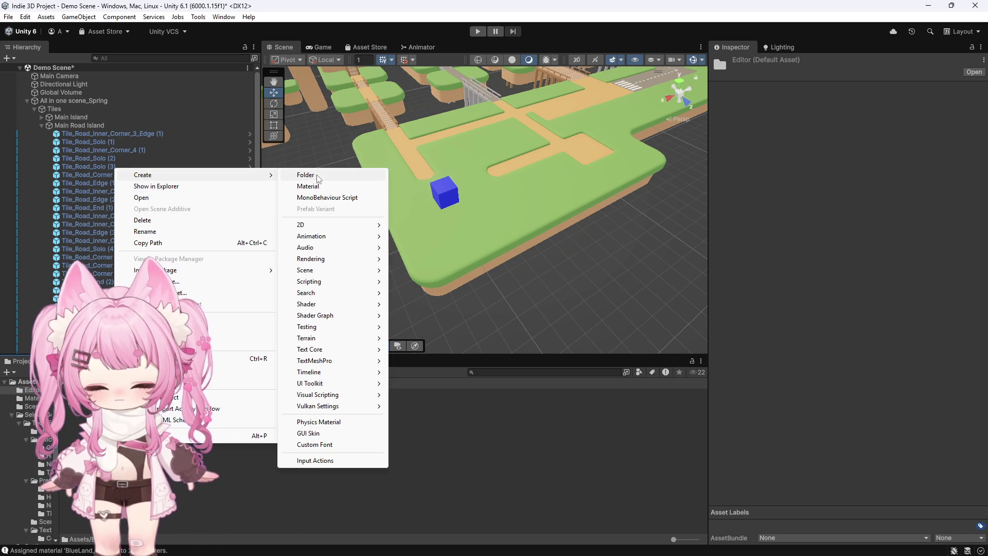
pyautogui.click(327, 197)
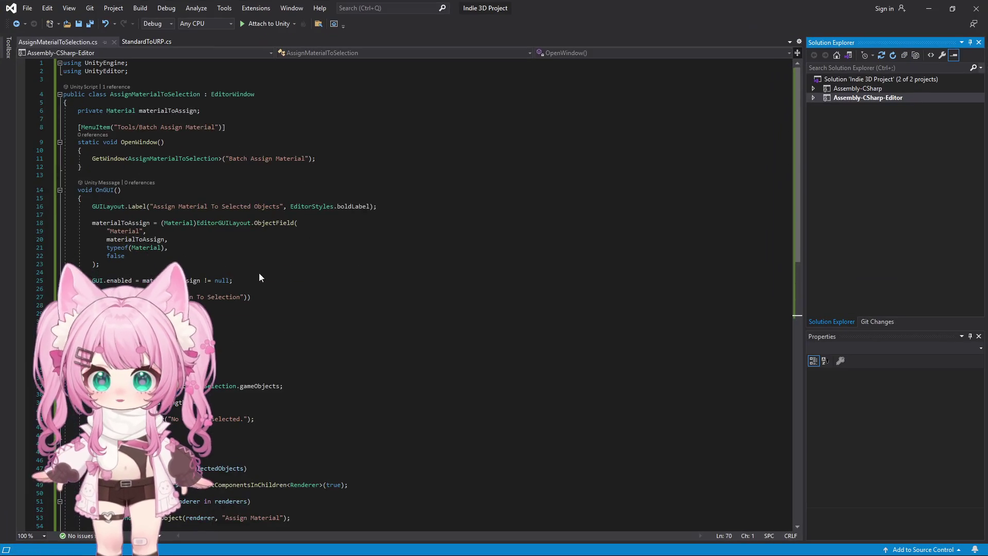
# Paste the non-convex MeshCollider editor tool over AddMeshColliderToPrefabs.cs's template, save, and return to Unity.
pyautogui.click(905, 35)
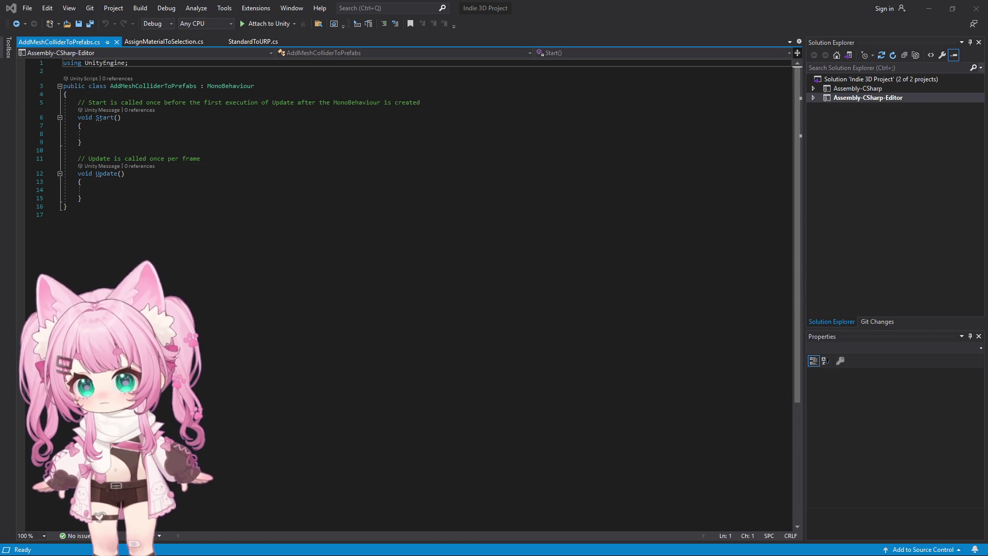
pyautogui.click(177, 267)
pyautogui.hotkey('ctrl', 'a')
pyautogui.hotkey('ctrl', 'v')
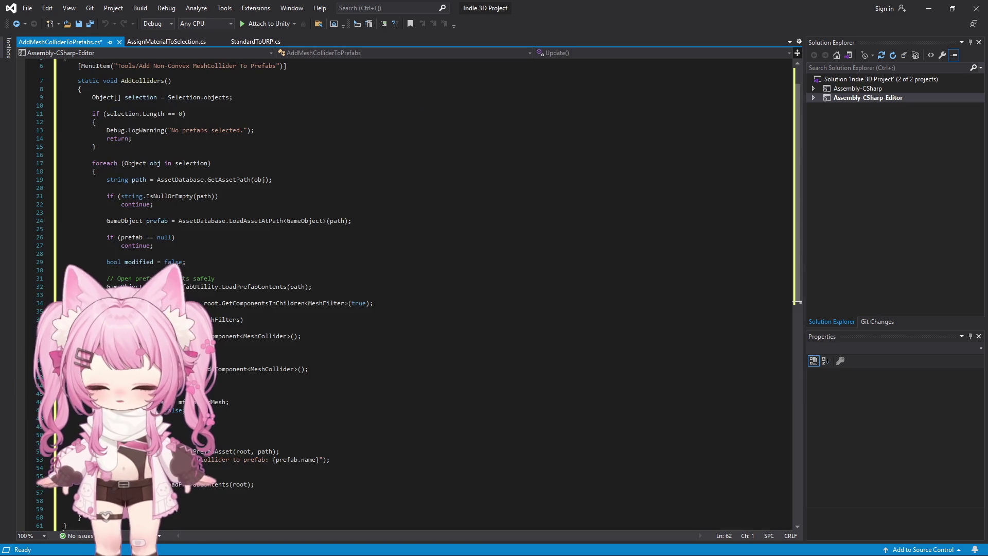
pyautogui.click(28, 8)
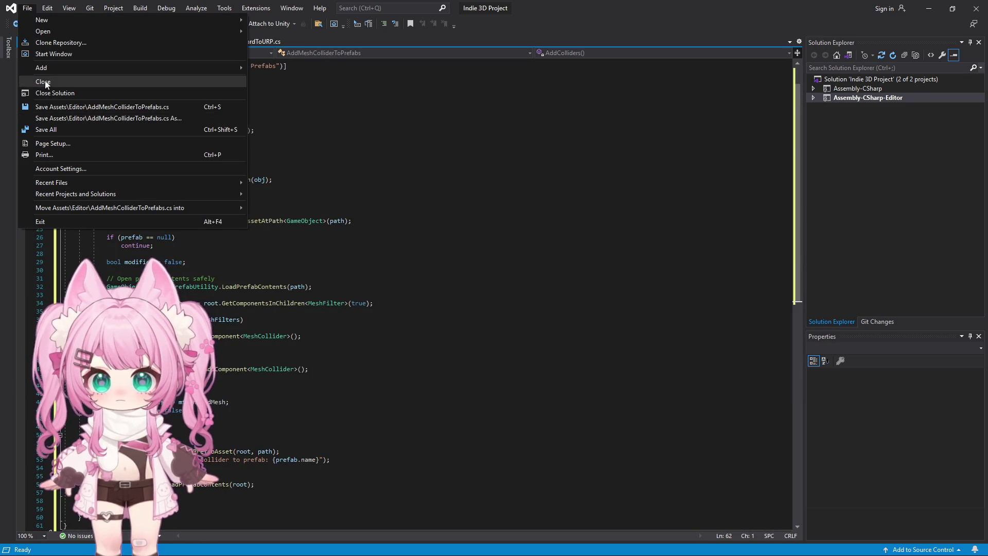
pyautogui.click(52, 106)
pyautogui.click(929, 9)
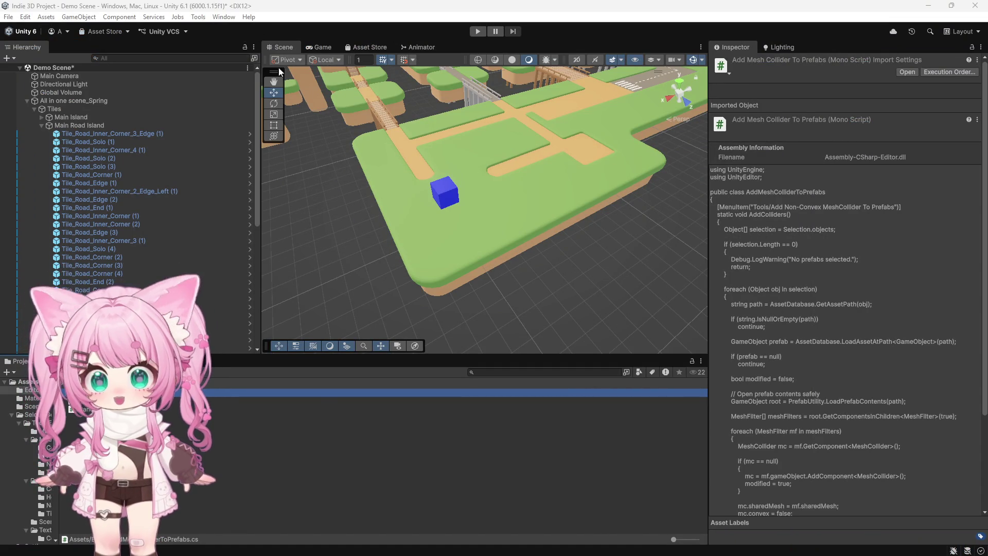
# Confirm the Tools menu lists Add Non-Convex MeshCollider To Prefabs, then deselect in the Scene view.
pyautogui.scroll(3, 370, 194)
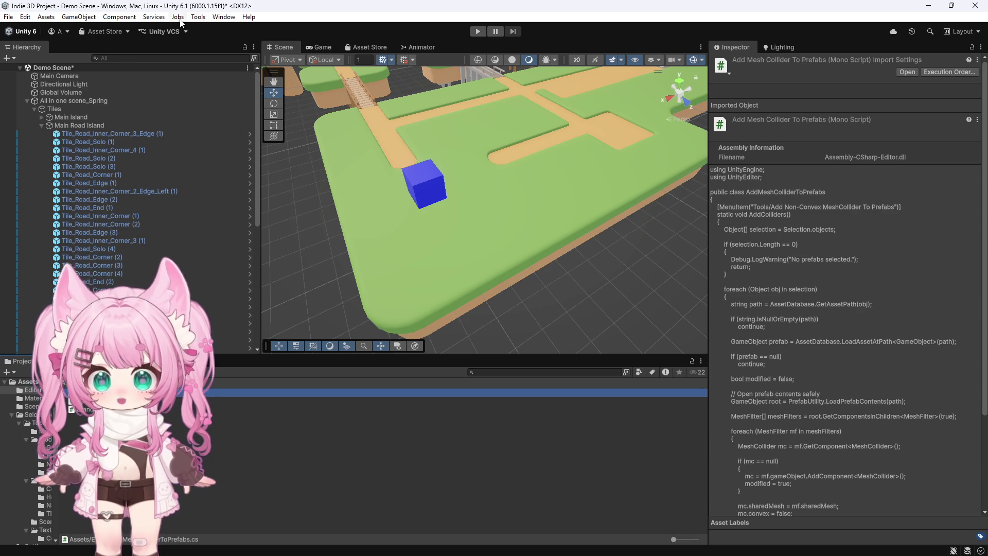
pyautogui.scroll(-3, 477, 168)
pyautogui.scroll(3, 477, 167)
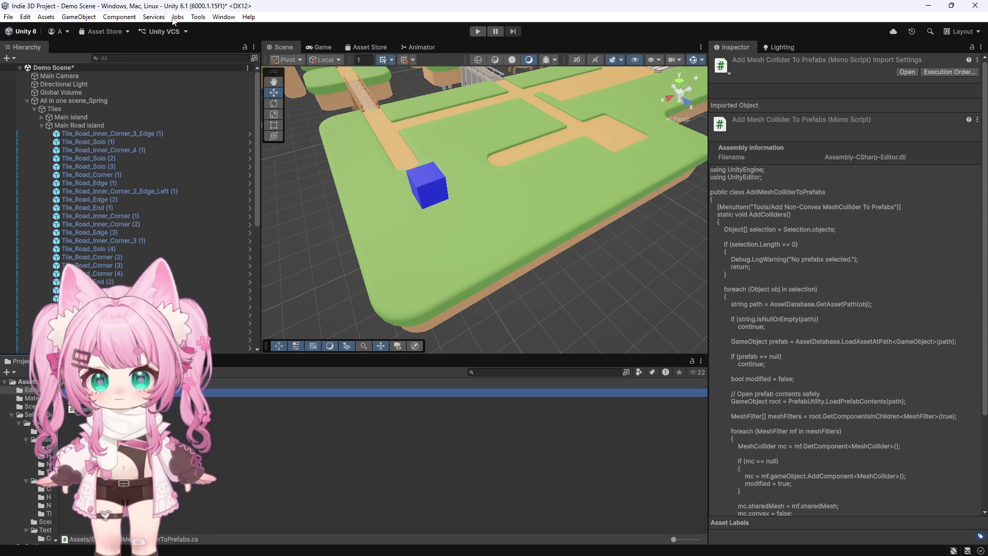
pyautogui.click(200, 17)
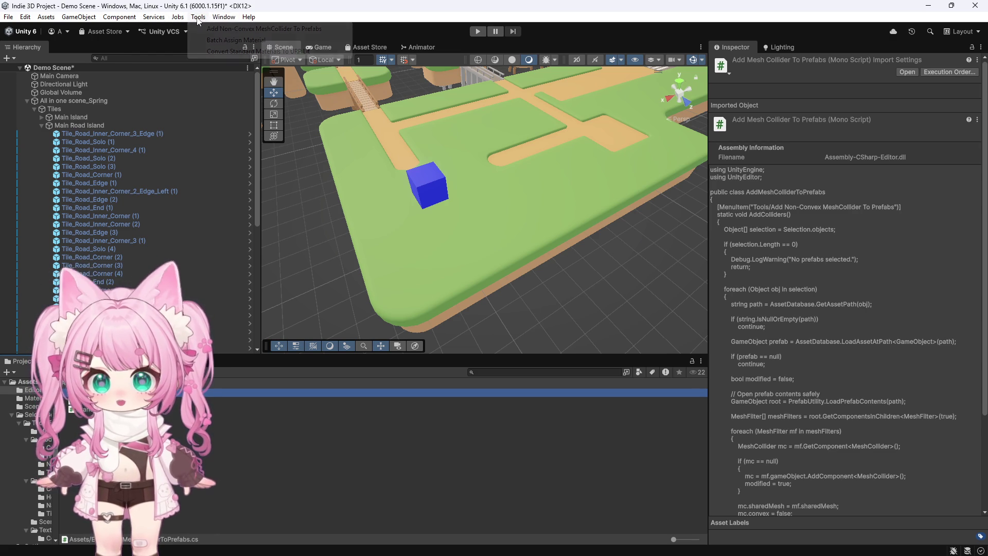
pyautogui.click(344, 240)
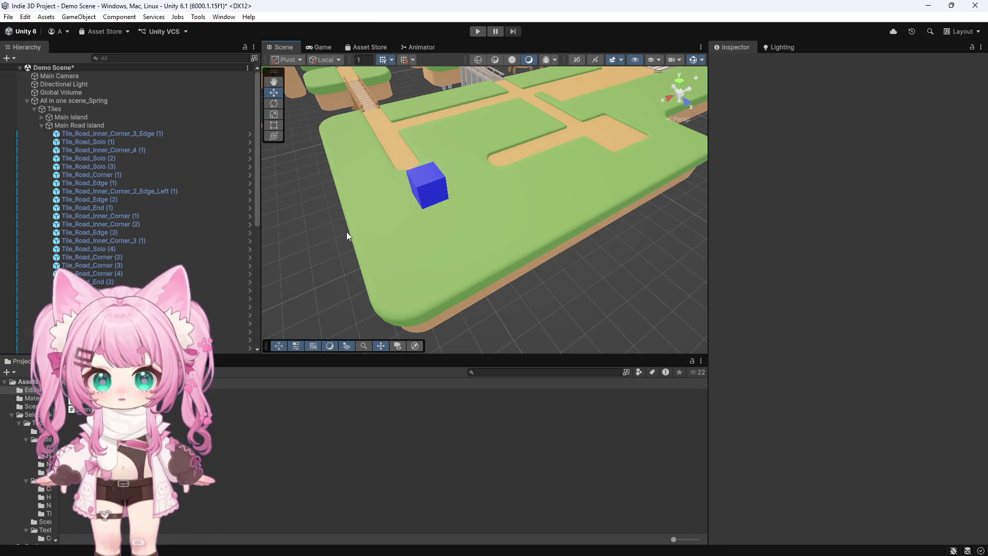
pyautogui.scroll(-10, 346, 236)
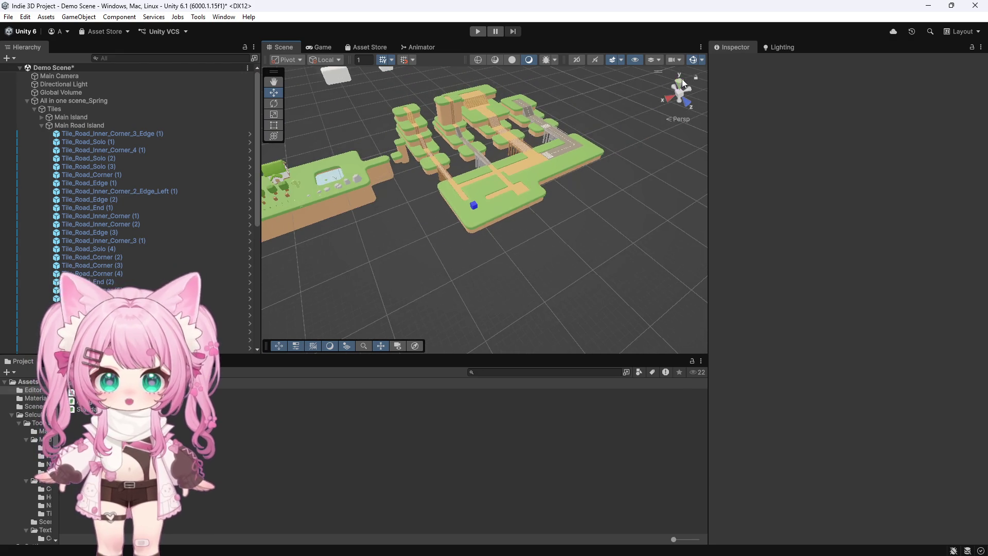
# In Top view, box-select all island tiles and pillars, excluding the camera, light and volume.
pyautogui.click(680, 80)
pyautogui.scroll(-3, 432, 117)
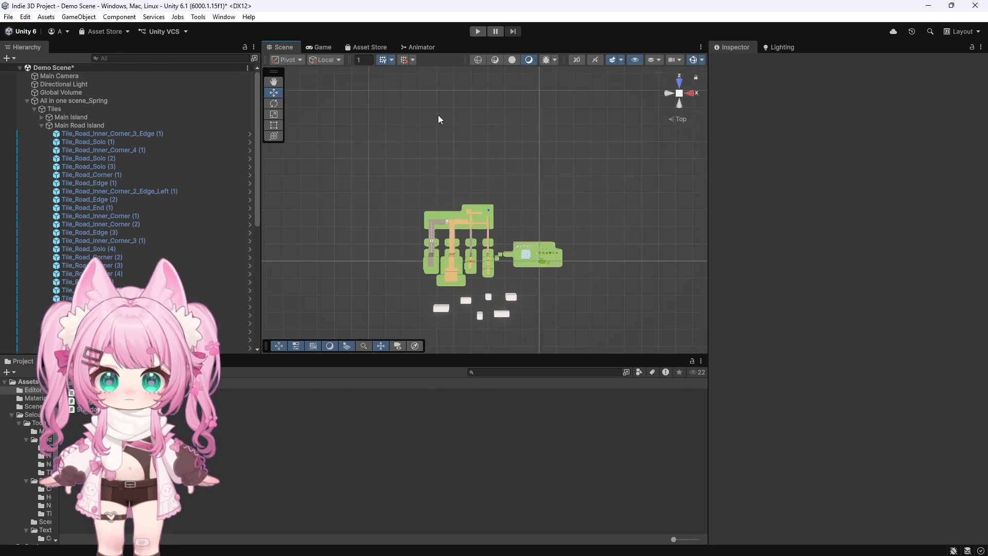
pyautogui.moveTo(600, 168)
pyautogui.mouseDown()
pyautogui.moveTo(522, 177)
pyautogui.moveTo(345, 276)
pyautogui.mouseUp()
pyautogui.scroll(15, 156, 135)
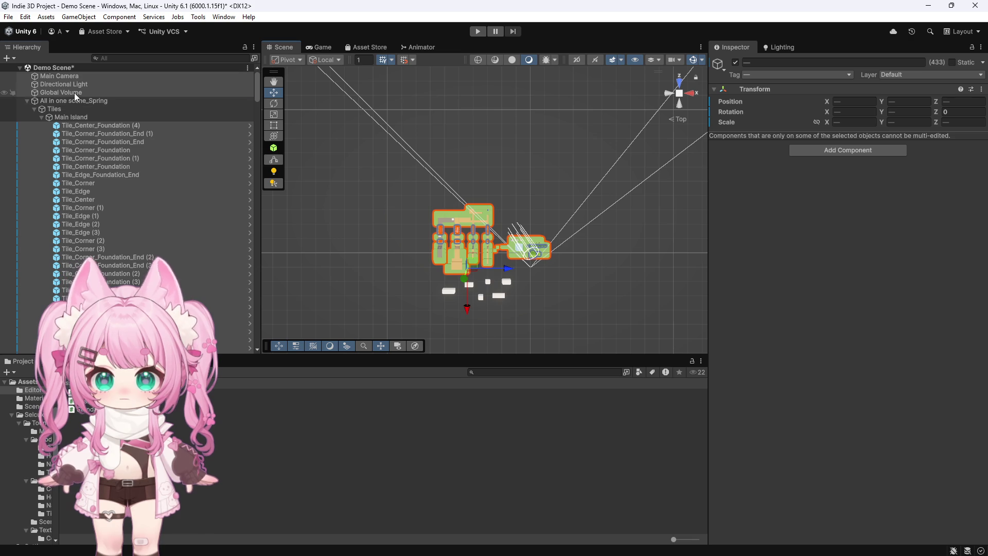
pyautogui.keyDown('ctrl'); pyautogui.click(75, 92); pyautogui.keyUp('ctrl')
pyautogui.keyDown('ctrl'); pyautogui.click(66, 85); pyautogui.keyUp('ctrl')
pyautogui.keyDown('ctrl'); pyautogui.click(65, 76); pyautogui.keyUp('ctrl')
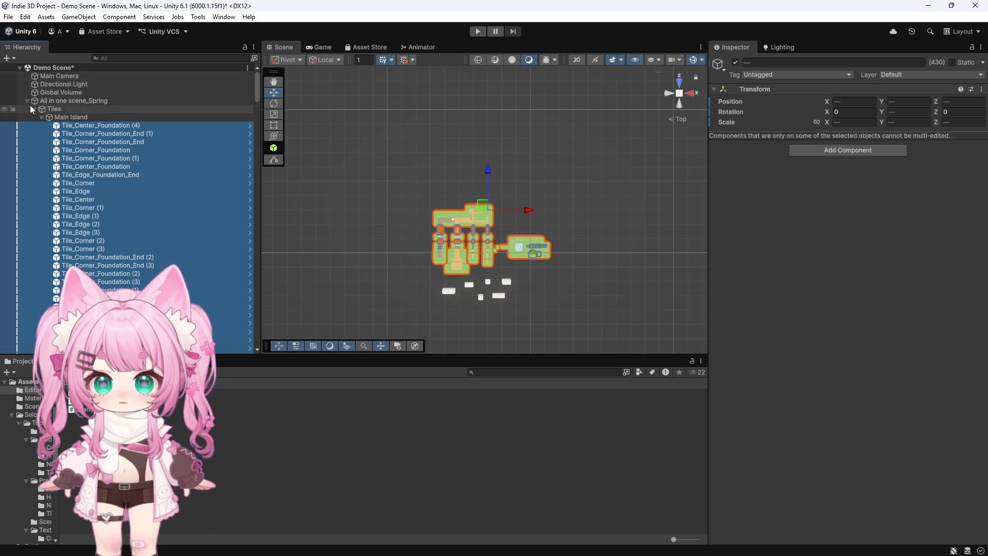
pyautogui.moveTo(257, 81); pyautogui.dragTo(253, 344)
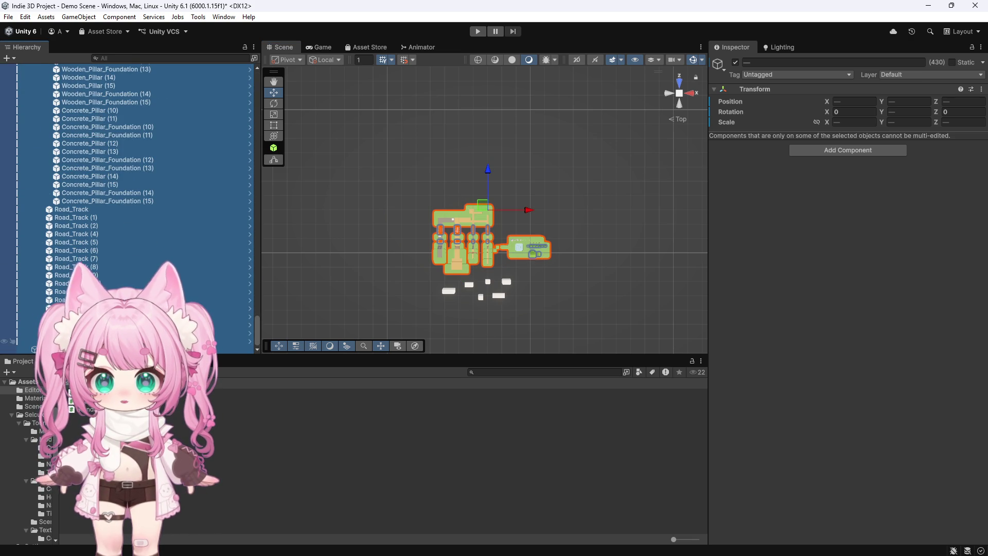
pyautogui.keyDown('ctrl'); pyautogui.click(226, 339); pyautogui.keyUp('ctrl')
pyautogui.scroll(1, 508, 261)
pyautogui.scroll(1, 509, 261)
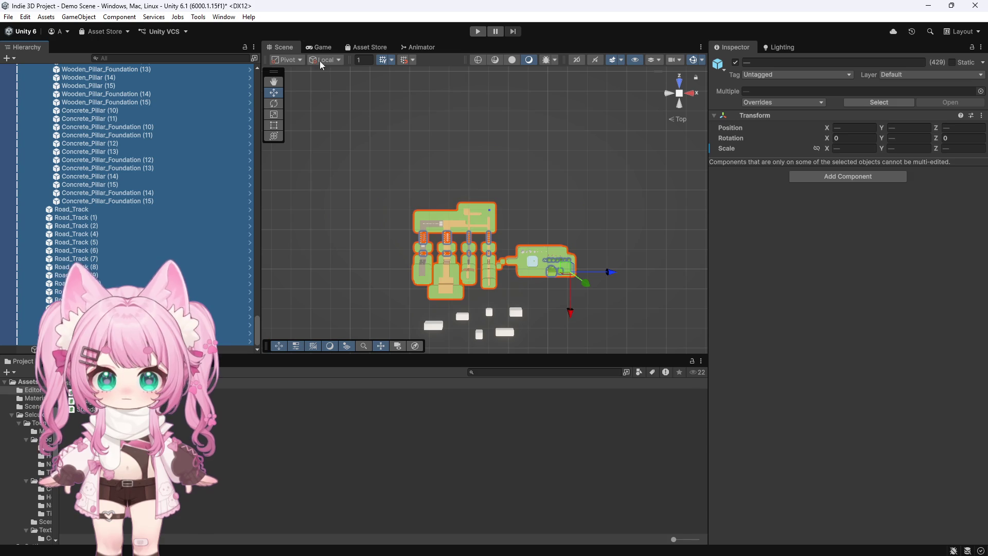
# Run Tools > Add Non-Convex MeshCollider To Prefabs on the 429 selected objects.
pyautogui.click(198, 17)
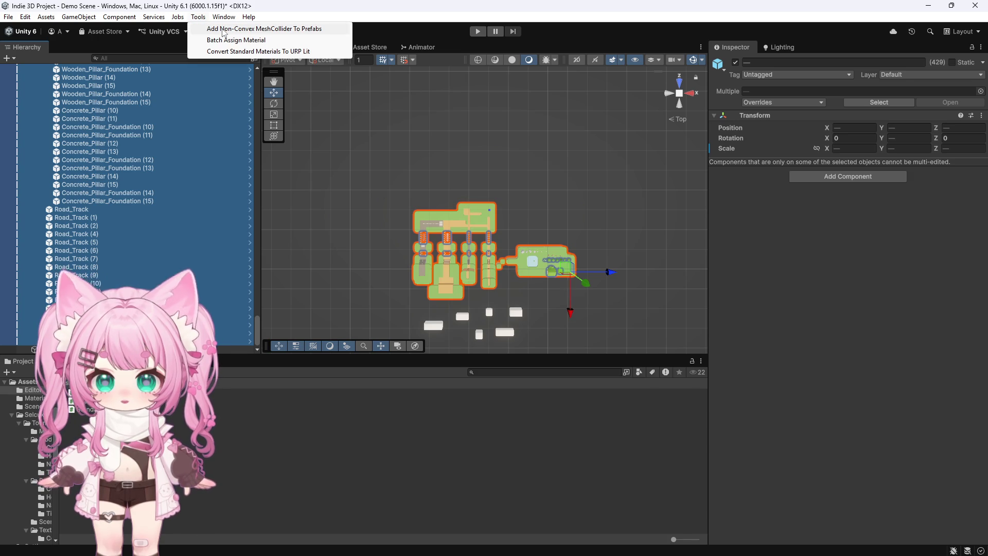
pyautogui.click(258, 32)
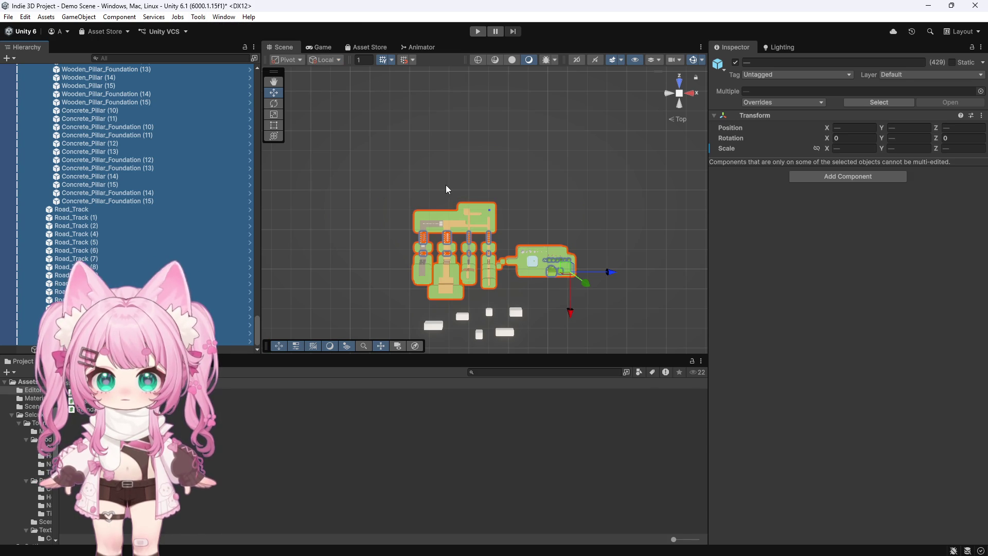
pyautogui.scroll(10, 508, 256)
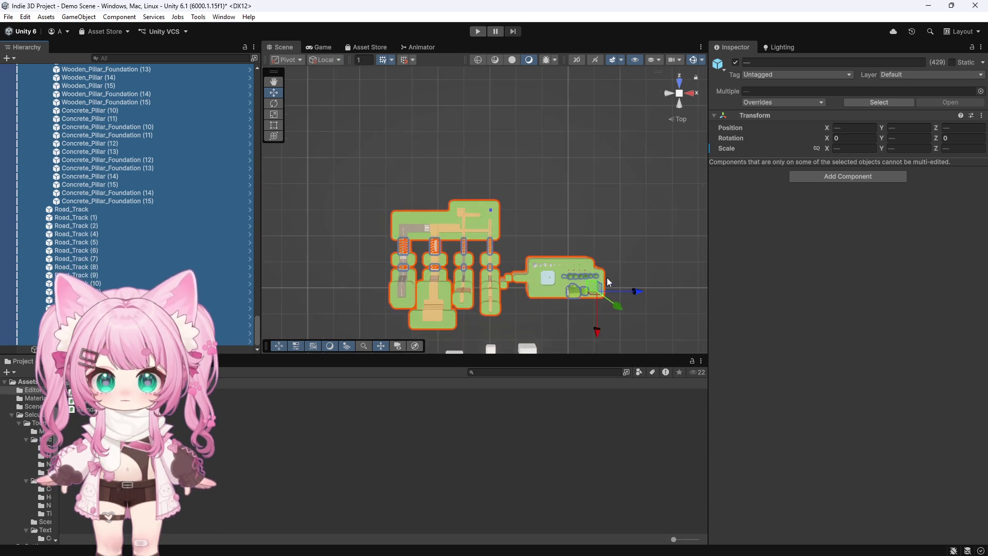
pyautogui.scroll(3, 493, 232)
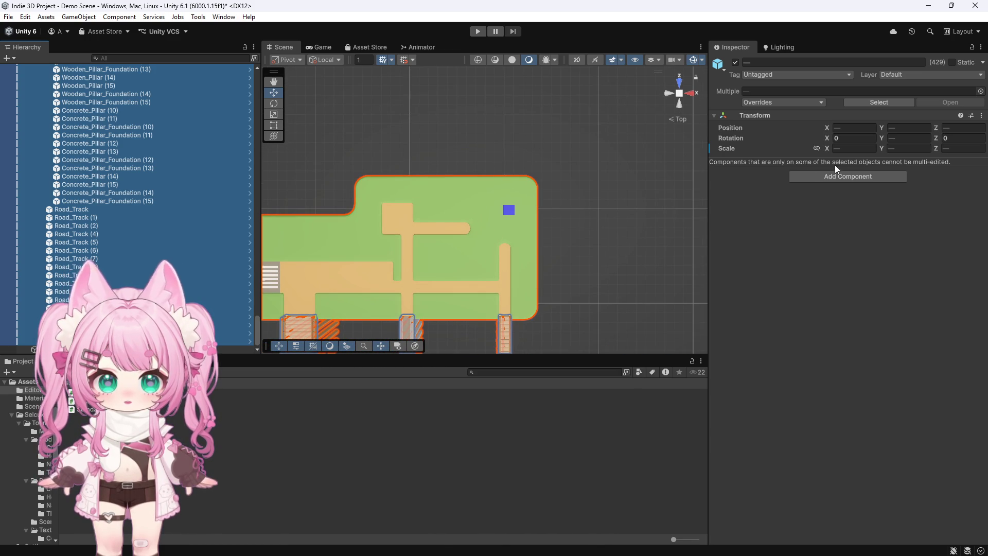
pyautogui.scroll(5, 523, 209)
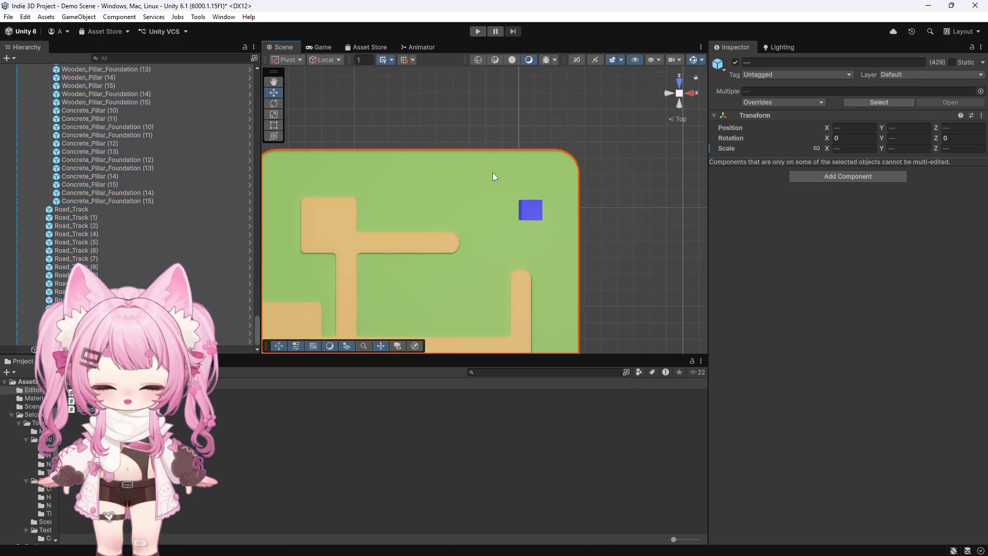
pyautogui.click(492, 172)
pyautogui.scroll(-3, 790, 319)
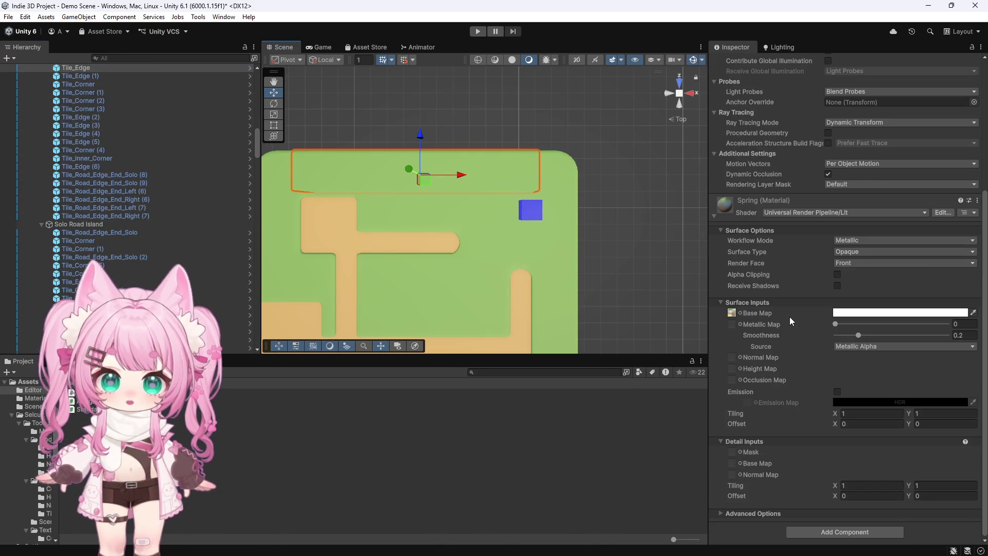
pyautogui.scroll(1, 789, 316)
pyautogui.scroll(2, 790, 316)
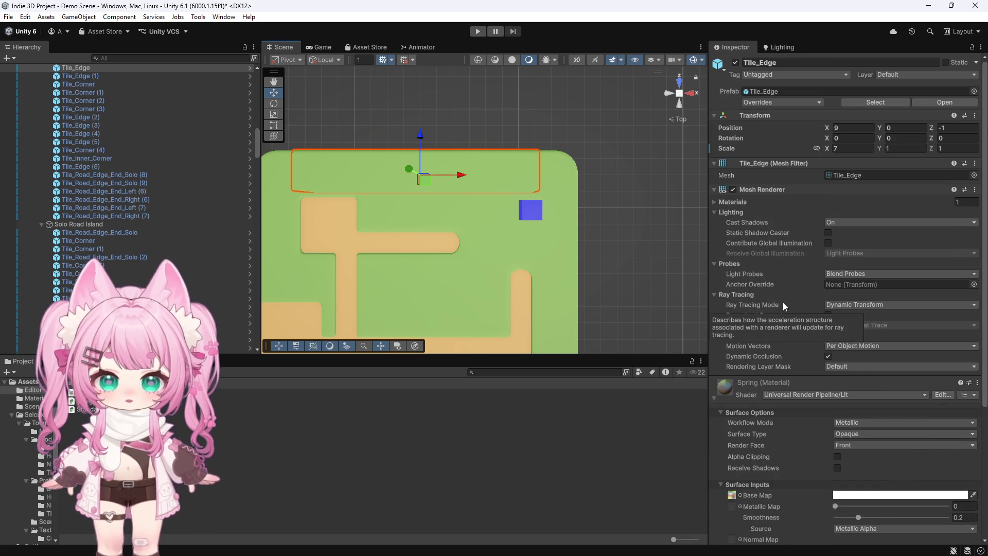
pyautogui.moveTo(776, 283)
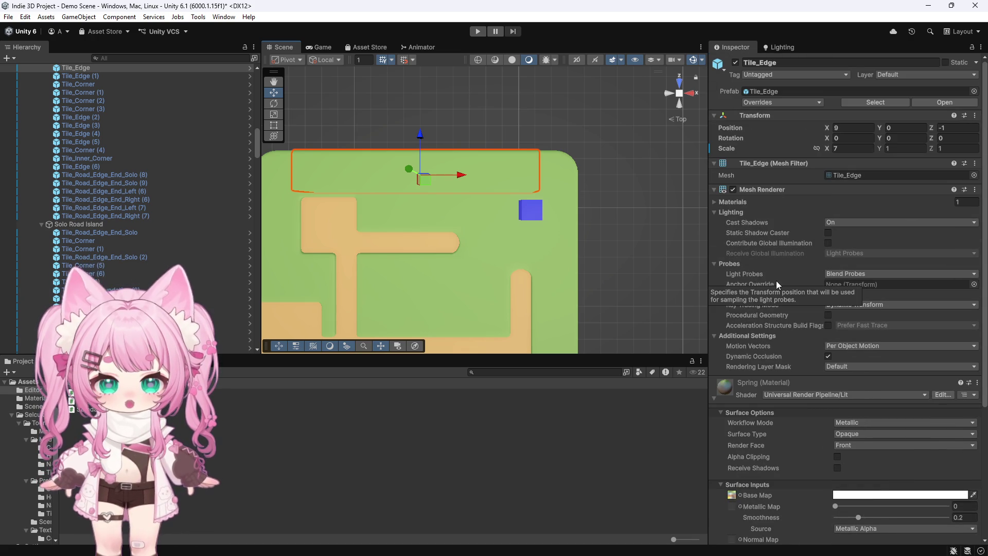
pyautogui.scroll(-3, 776, 280)
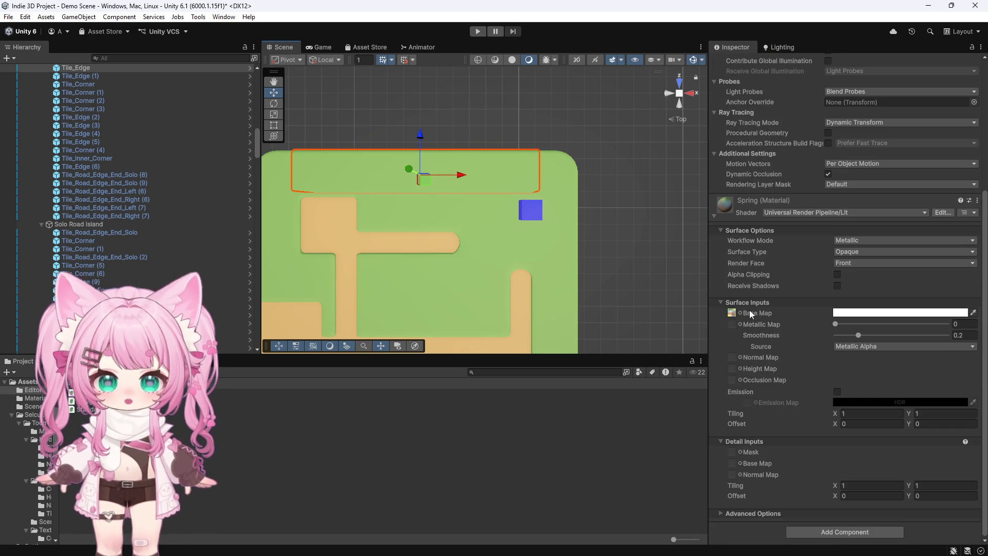
pyautogui.click(192, 17)
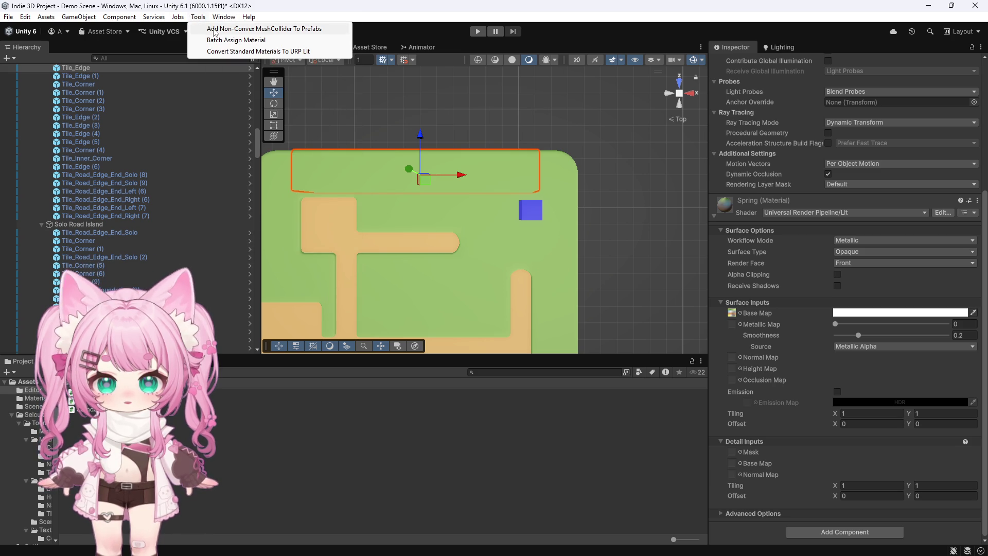
pyautogui.click(214, 30)
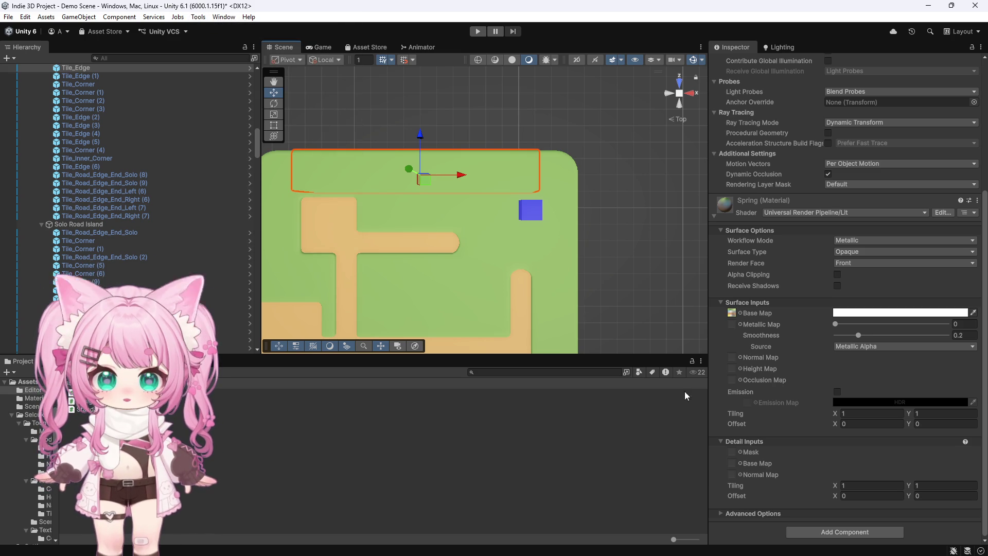
pyautogui.scroll(5, 804, 376)
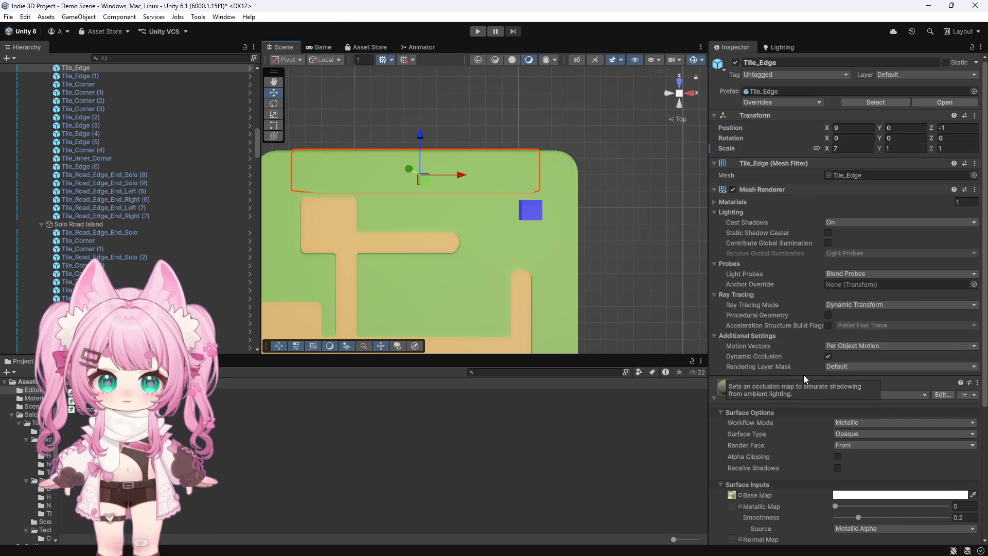
pyautogui.scroll(-5, 804, 375)
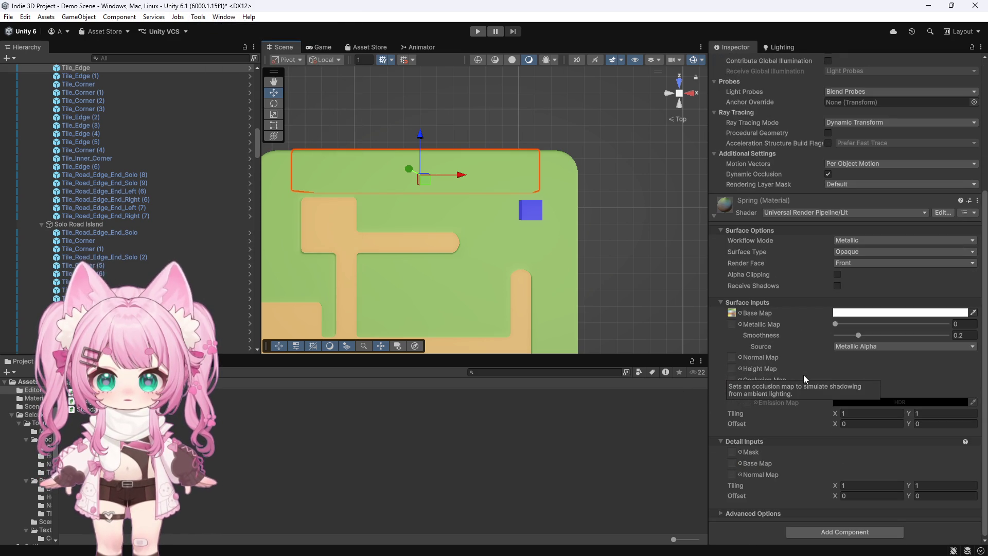
pyautogui.click(573, 187)
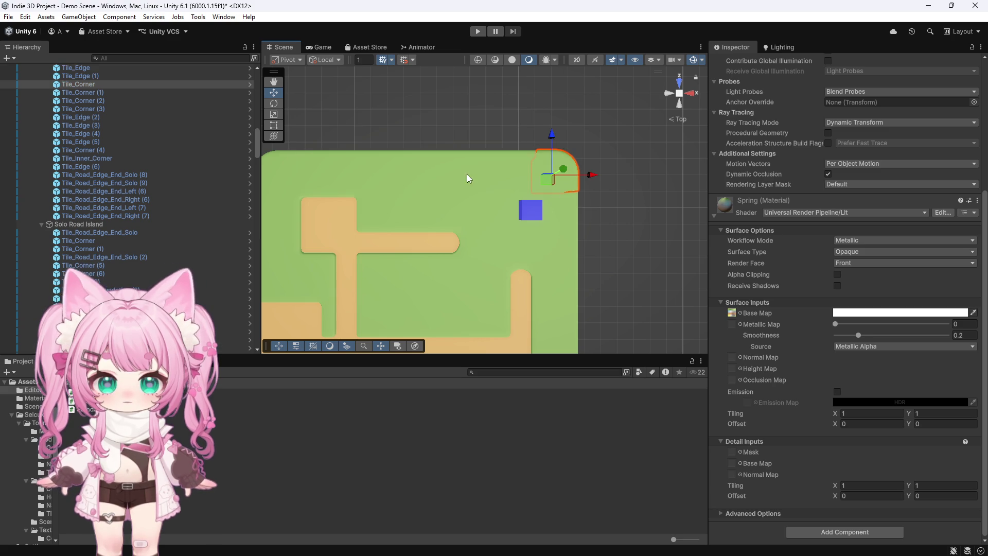
pyautogui.click(467, 175)
pyautogui.click(277, 172)
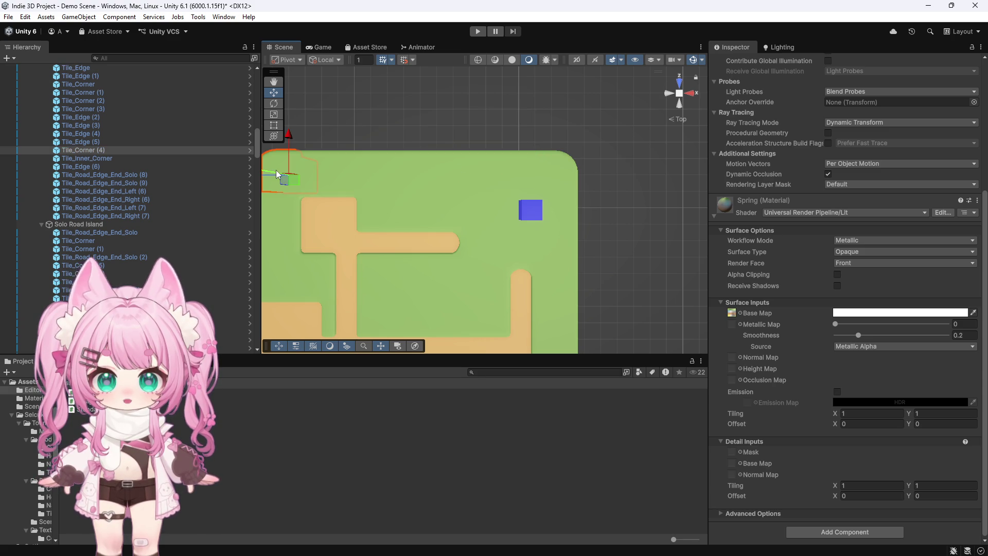
pyautogui.click(352, 166)
pyautogui.click(575, 174)
pyautogui.click(555, 230)
pyautogui.click(465, 217)
pyautogui.click(490, 257)
pyautogui.click(359, 231)
pyautogui.click(397, 196)
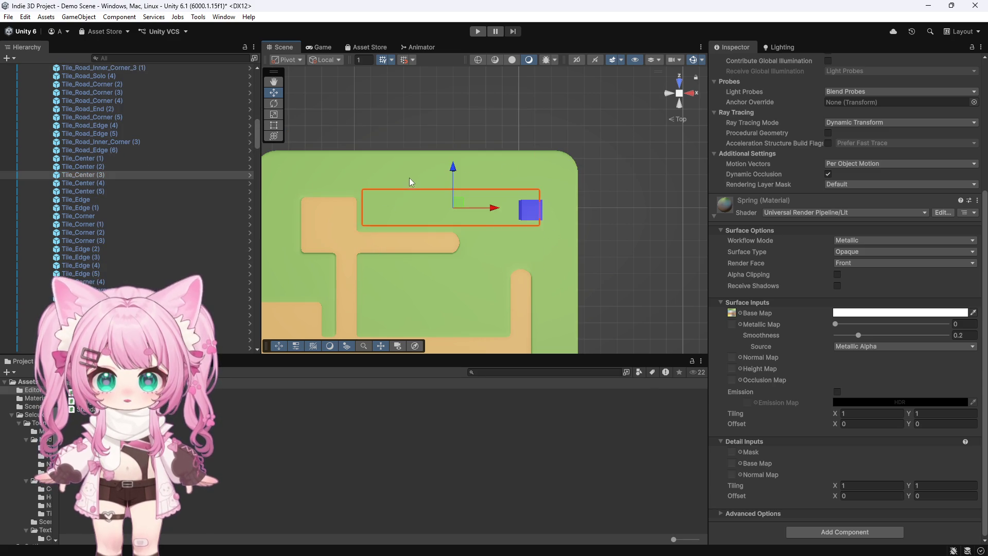
pyautogui.click(504, 165)
pyautogui.click(198, 17)
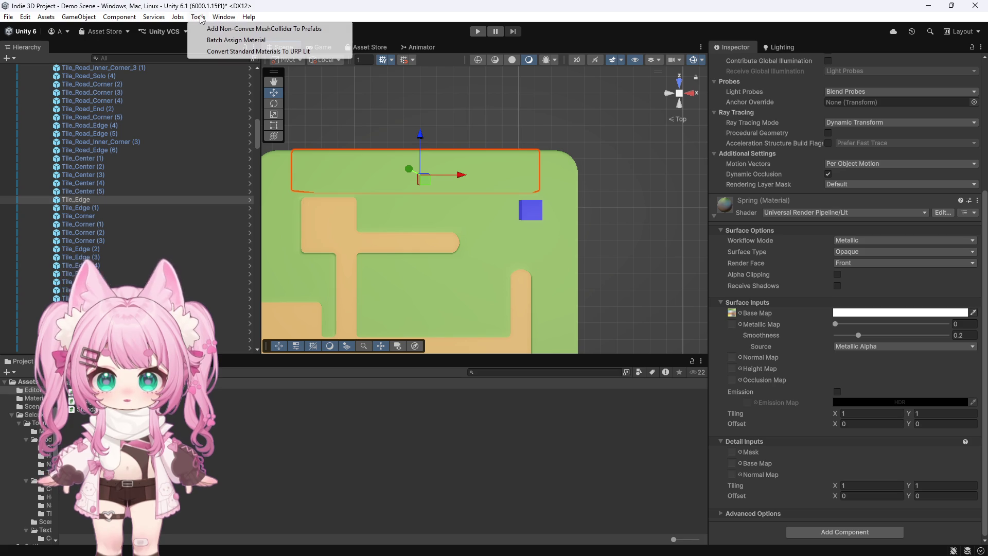
pyautogui.press('Escape')
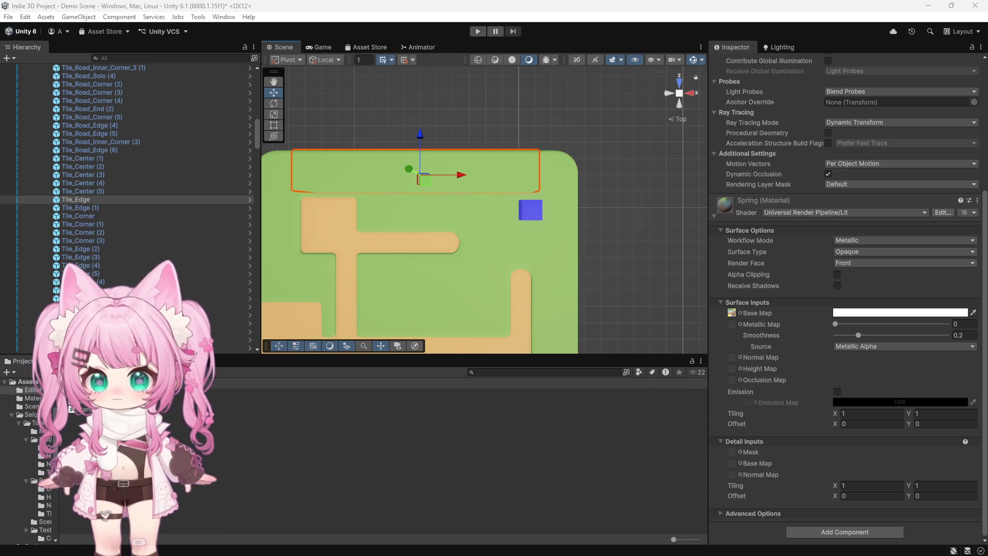
pyautogui.click(121, 392)
# Open the script in Visual Studio and replace its code with the AddMeshColliderFromSceneSelection class.
pyautogui.rightClick(122, 392)
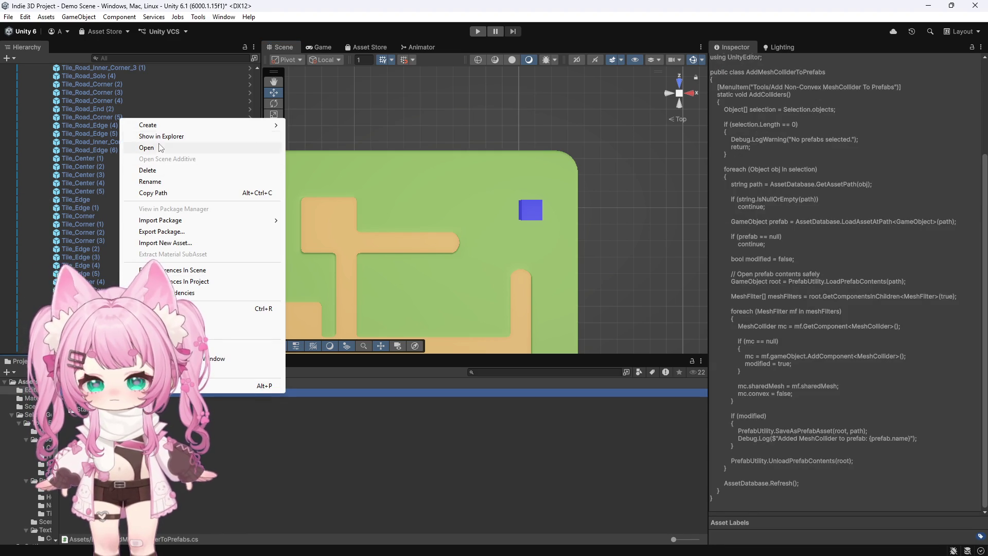
pyautogui.click(152, 193)
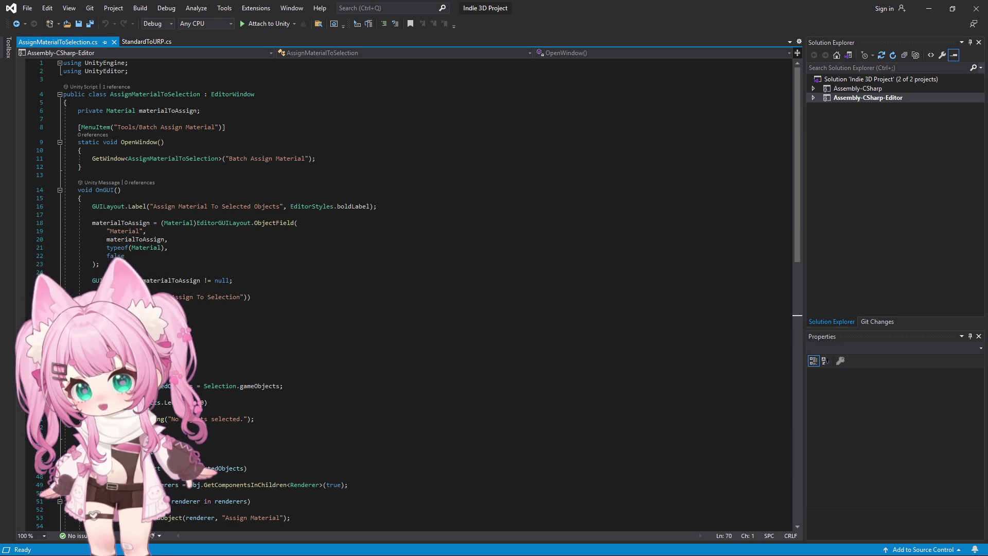
pyautogui.click(295, 237)
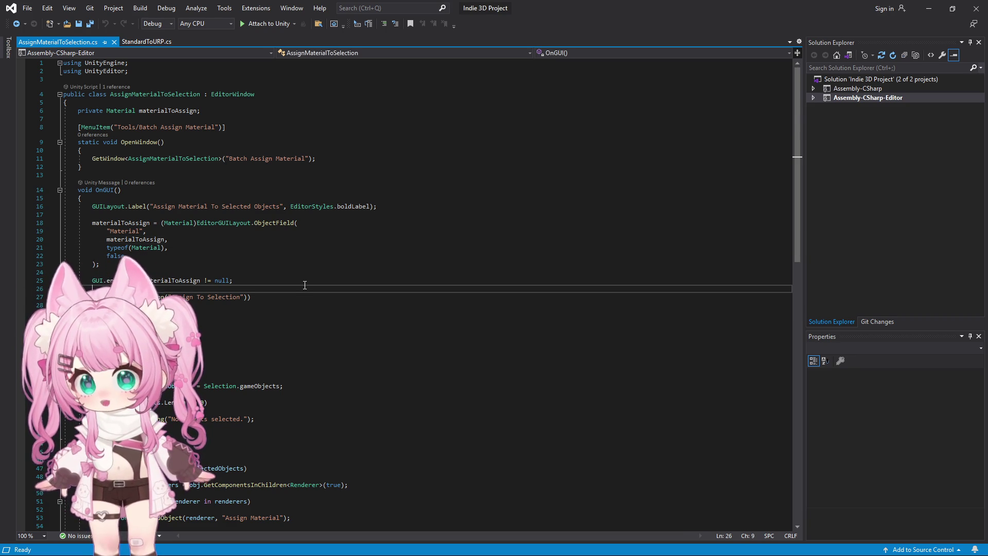
pyautogui.hotkey('ctrl', 'a')
pyautogui.hotkey('ctrl', 'v')
# Save all files, accepting the Unicode resave, and return to Unity.
pyautogui.scroll(6, 253, 331)
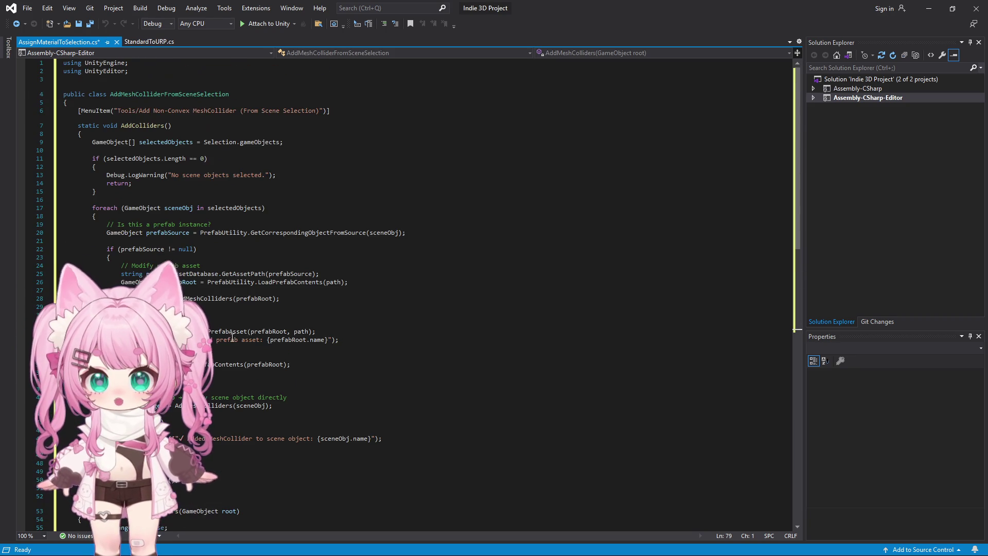
pyautogui.click(26, 8)
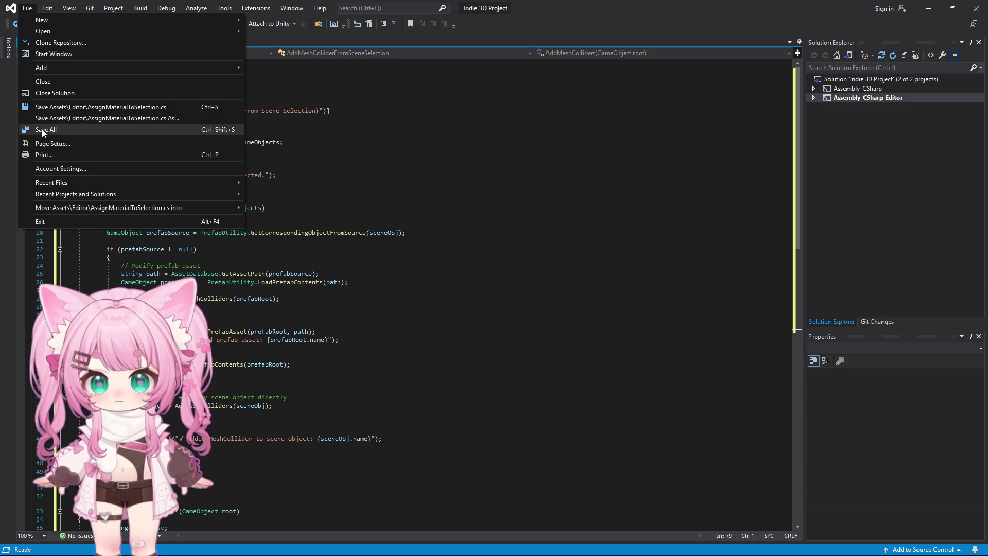
pyautogui.click(42, 129)
pyautogui.click(385, 321)
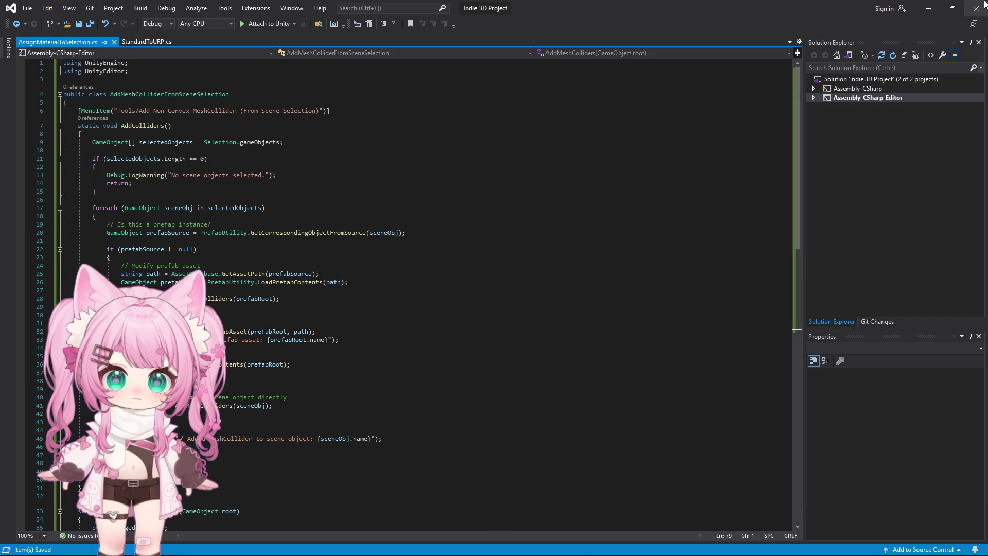
pyautogui.hotkey('alt', 'Tab')
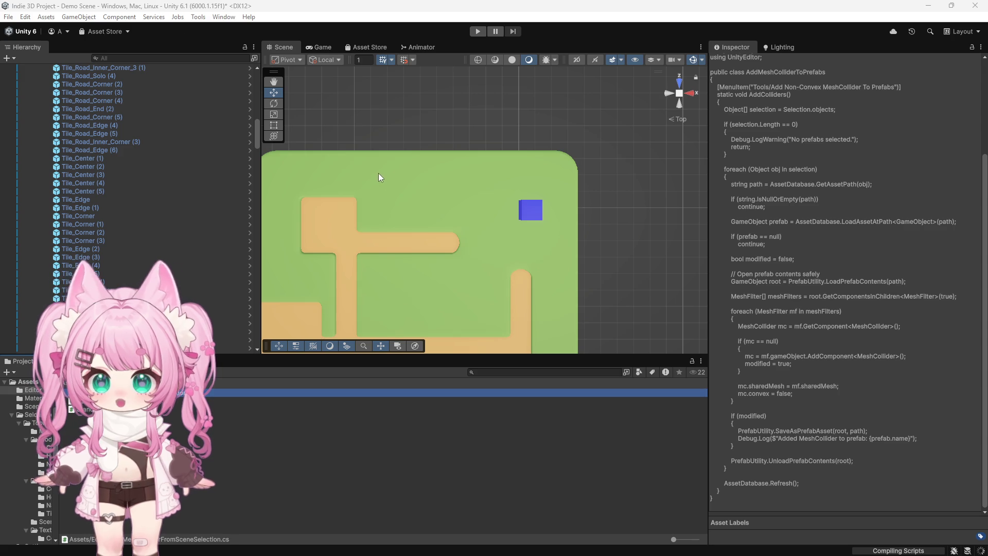
# Zoom the Scene view out to frame the whole island while the new script compiles.
pyautogui.scroll(-2, 386, 162)
pyautogui.scroll(-10, 387, 157)
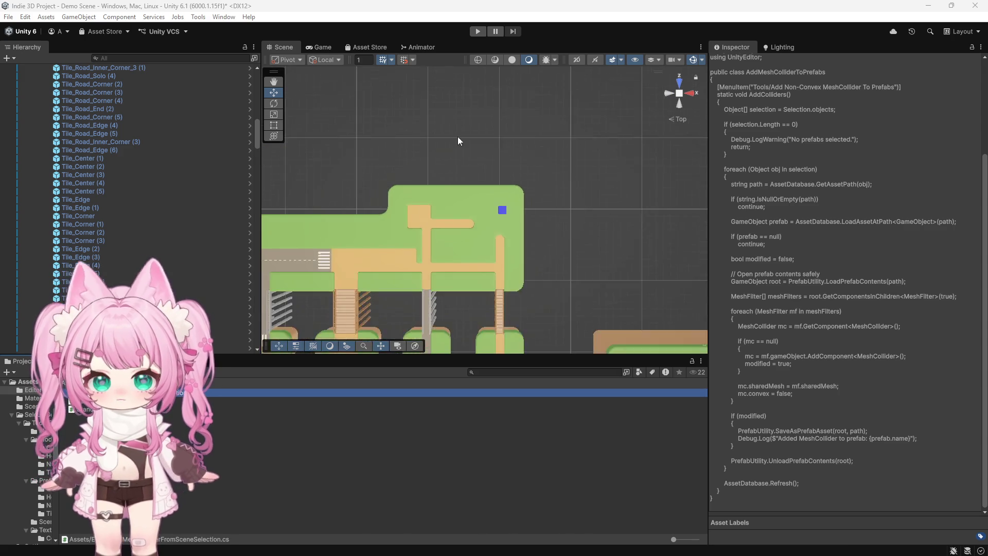
pyautogui.scroll(2, 441, 288)
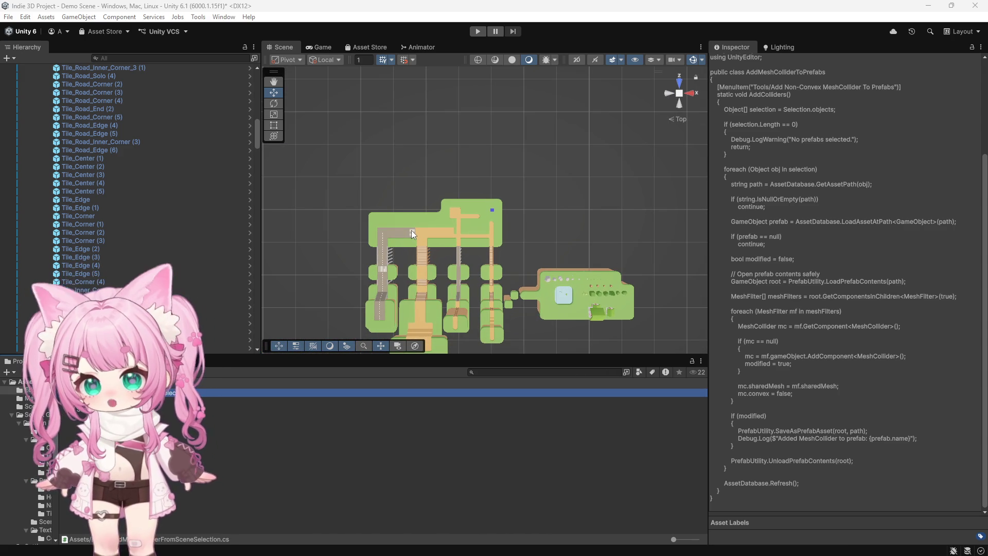
pyautogui.scroll(-3, 410, 231)
pyautogui.scroll(3, 501, 306)
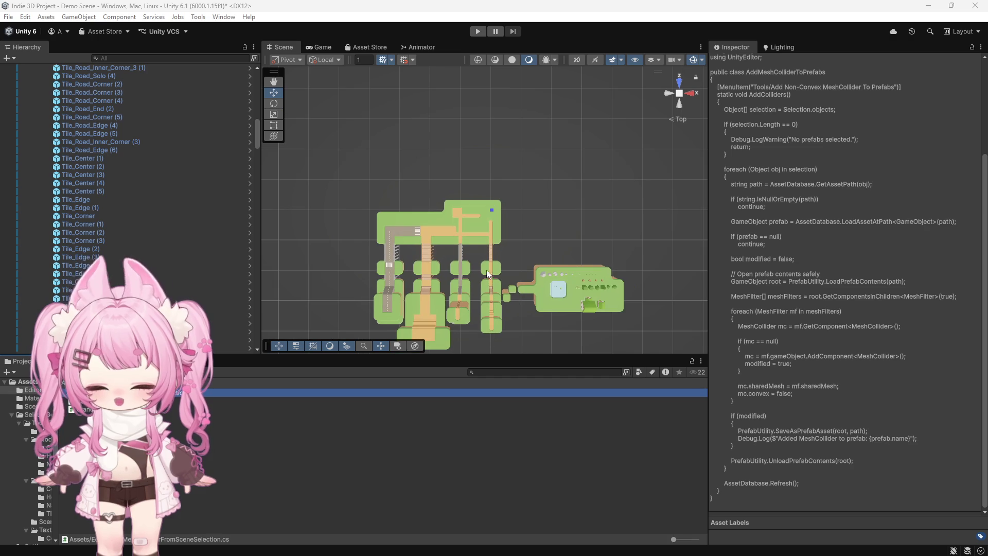
pyautogui.scroll(-2, 453, 160)
pyautogui.scroll(-1, 489, 221)
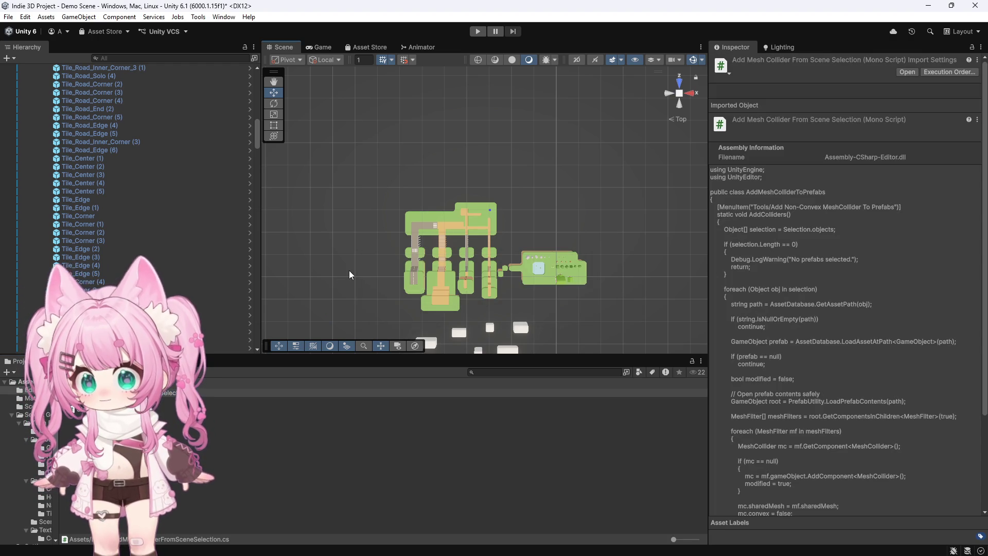
# Box-select all island pieces in Top view, then deselect Main Camera, Directional Light and Global Volume.
pyautogui.moveTo(646, 156)
pyautogui.mouseDown()
pyautogui.moveTo(348, 288)
pyautogui.moveTo(345, 322)
pyautogui.moveTo(339, 316)
pyautogui.mouseUp()
pyautogui.moveTo(494, 230); pyautogui.dragTo(400, 162)
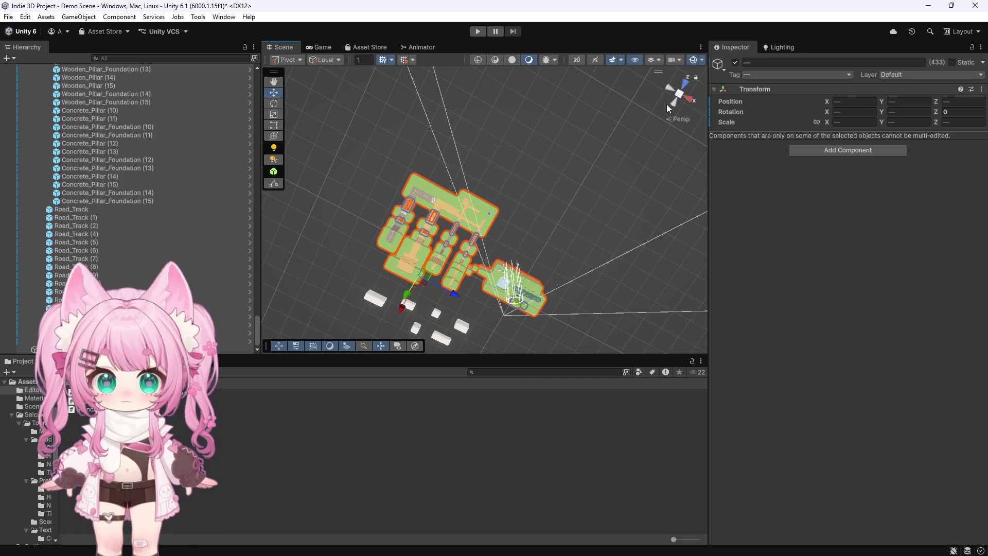
pyautogui.click(684, 83)
pyautogui.click(681, 81)
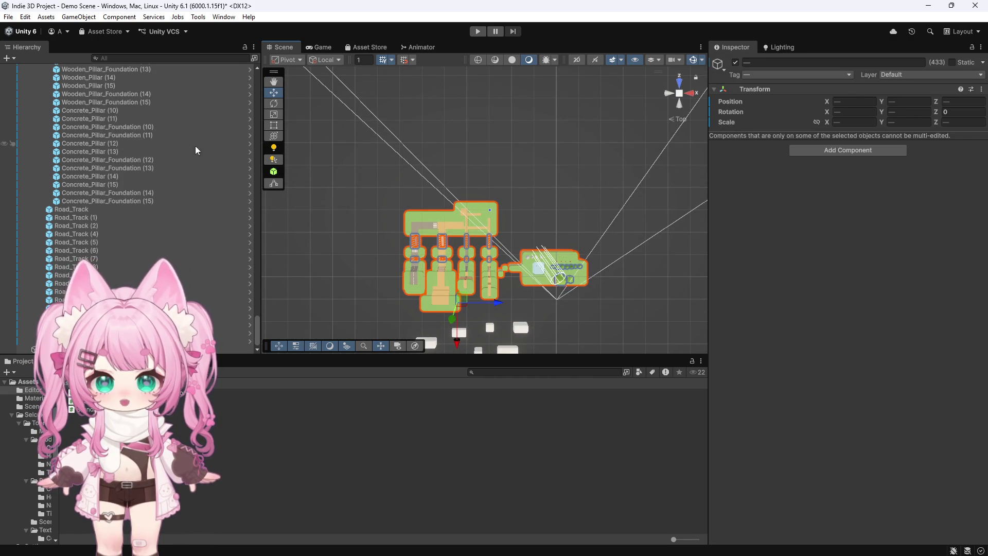
pyautogui.scroll(5, 198, 155)
pyautogui.moveTo(257, 322); pyautogui.dragTo(275, 71)
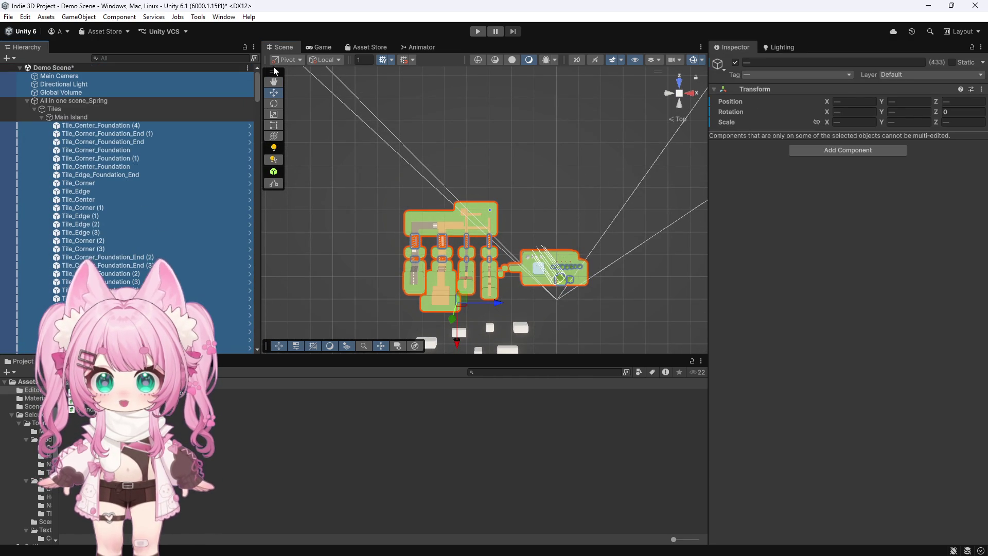
pyautogui.keyDown('ctrl'); pyautogui.click(75, 93); pyautogui.keyUp('ctrl')
pyautogui.keyDown('ctrl'); pyautogui.click(69, 85); pyautogui.keyUp('ctrl')
pyautogui.keyDown('ctrl'); pyautogui.click(64, 76); pyautogui.keyUp('ctrl')
pyautogui.moveTo(259, 90); pyautogui.dragTo(258, 326)
# Run Tools > Add Non-Convex MeshCollider (From Scene Selection) on the 429 selected objects.
pyautogui.click(223, 17)
pyautogui.moveTo(199, 18)
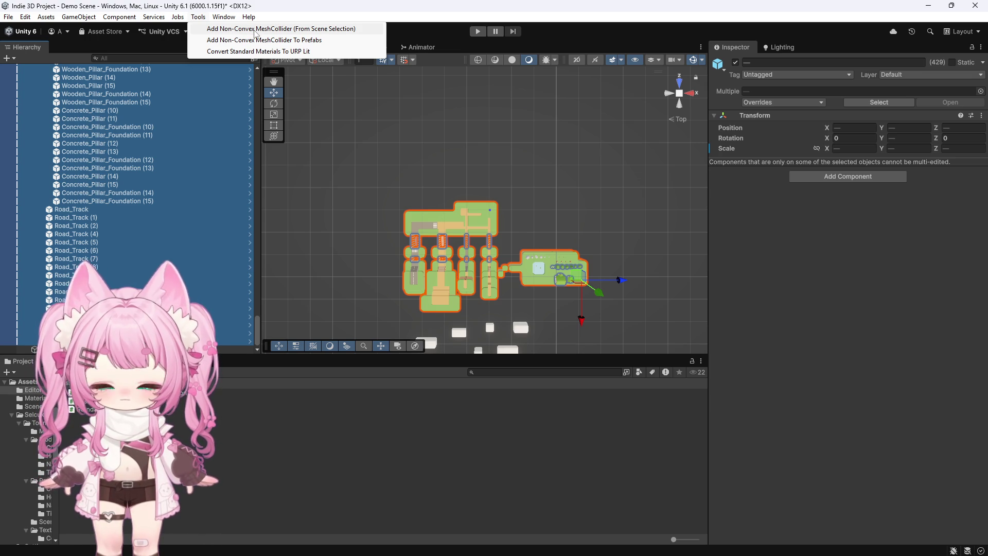
pyautogui.click(255, 29)
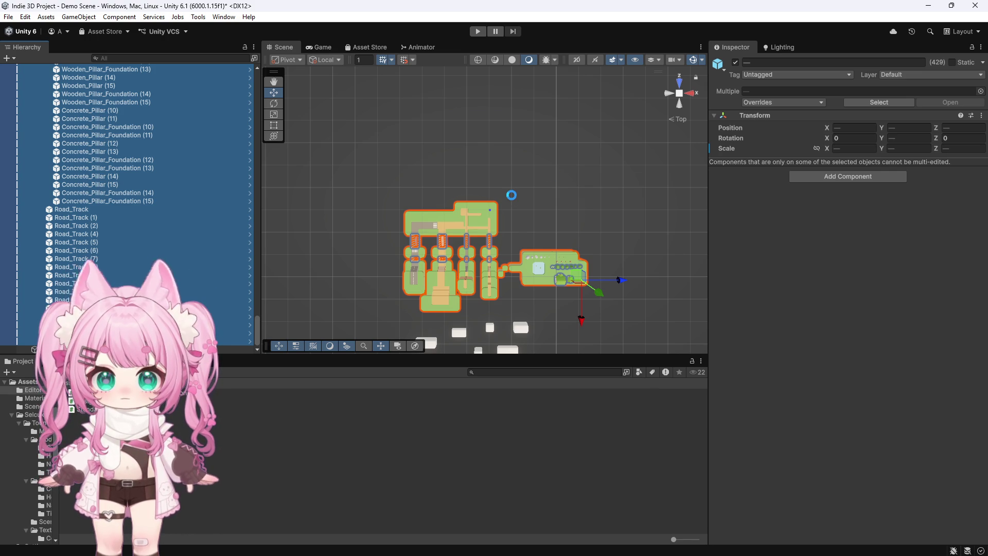
# Check the new mesh colliders on an edge tile, centre tile, bridge pieces and Tile_Road_Edge_End_Solo (8).
pyautogui.scroll(2, 470, 231)
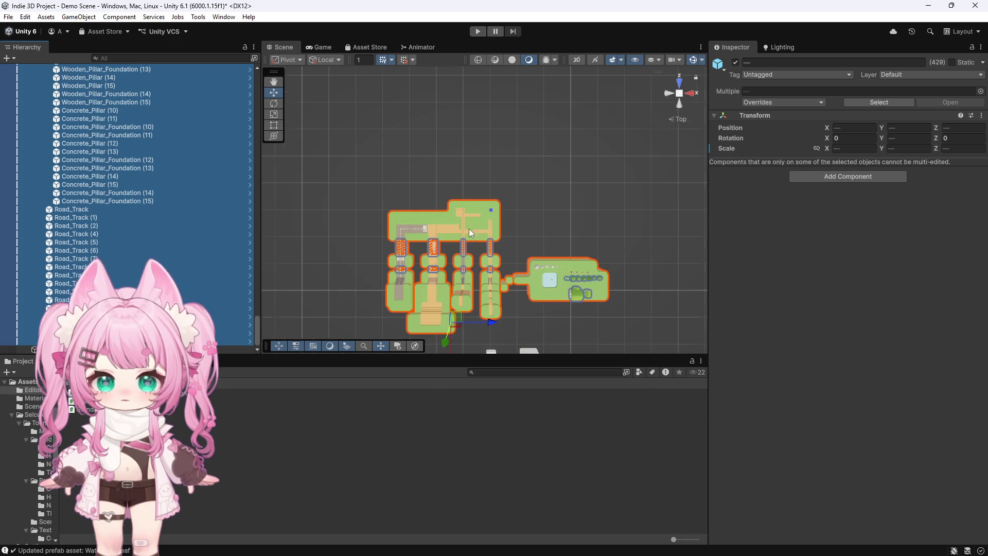
pyautogui.scroll(10, 470, 229)
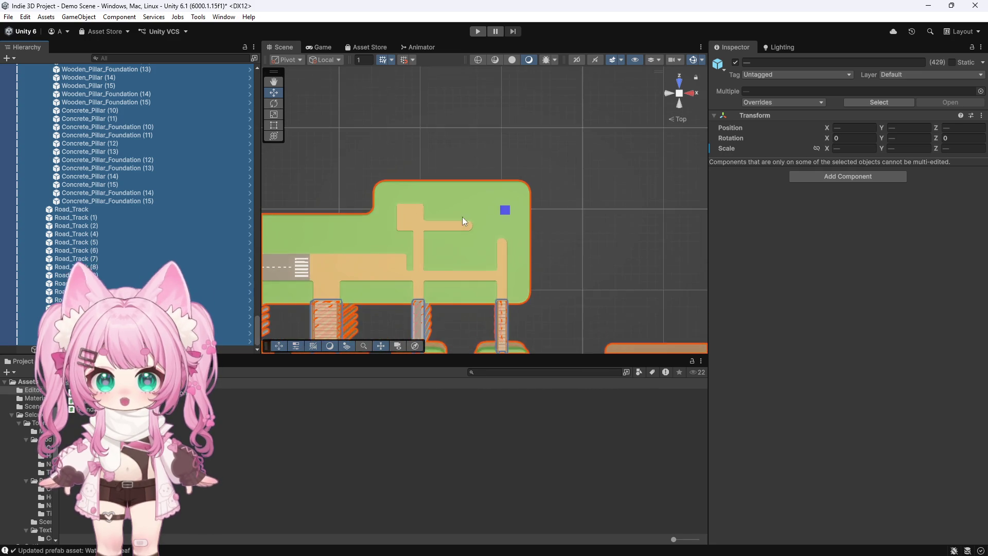
pyautogui.scroll(3, 462, 221)
pyautogui.click(481, 179)
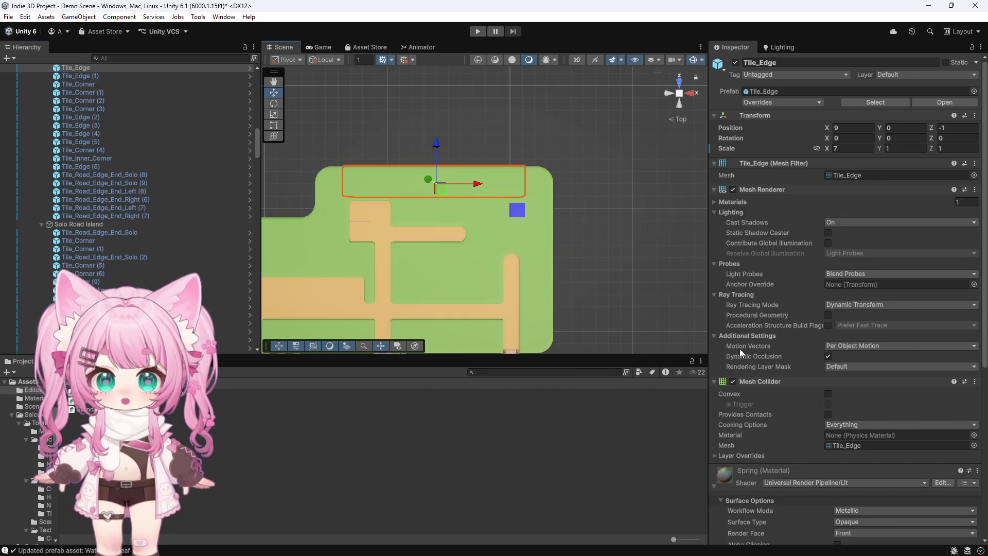
pyautogui.scroll(-5, 756, 339)
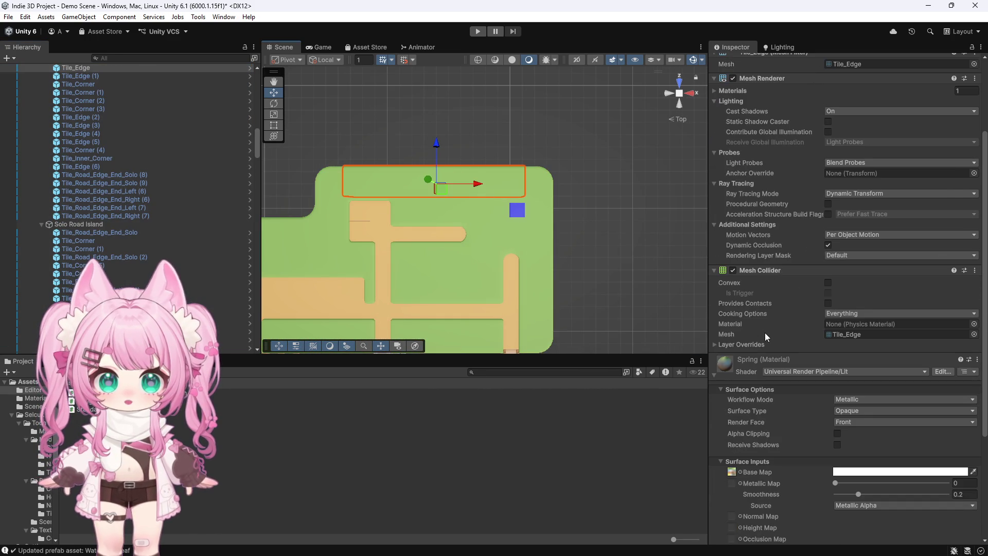
pyautogui.click(464, 264)
pyautogui.click(511, 337)
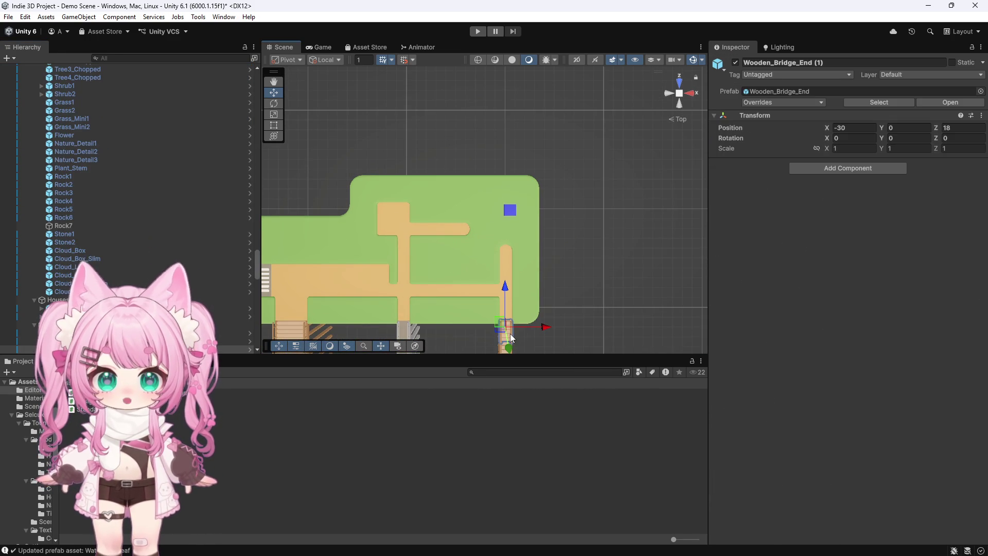
pyautogui.scroll(10, 513, 280)
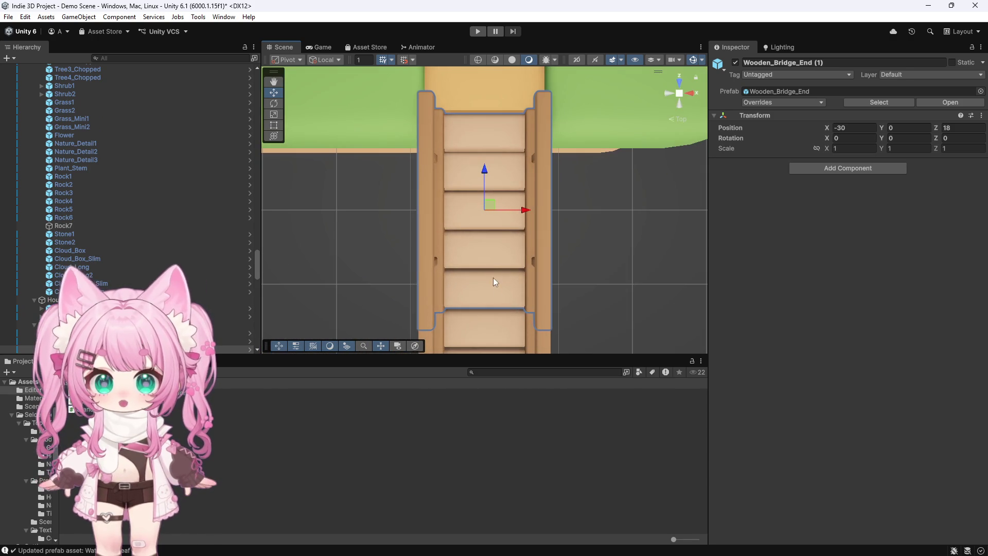
pyautogui.click(490, 260)
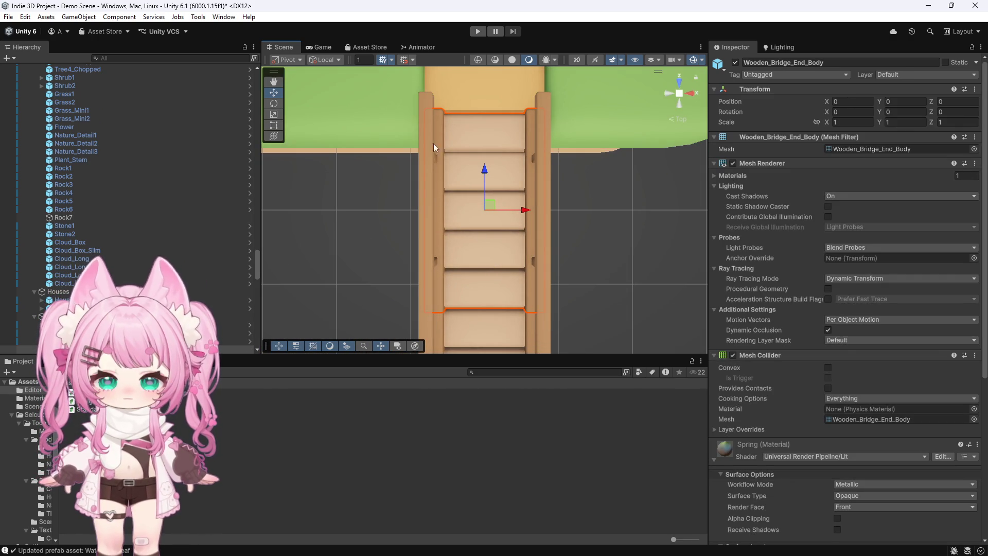
pyautogui.click(462, 115)
pyautogui.scroll(-5, 491, 183)
# Lower the blue Demo Player cube to about Y 1.78 on the grass and frame it.
pyautogui.moveTo(591, 264)
pyautogui.keyDown('alt'); pyautogui.mouseDown()
pyautogui.moveTo(319, 138)
pyautogui.moveTo(335, 199)
pyautogui.mouseUp(); pyautogui.keyUp('alt')
pyautogui.scroll(-6, 337, 190)
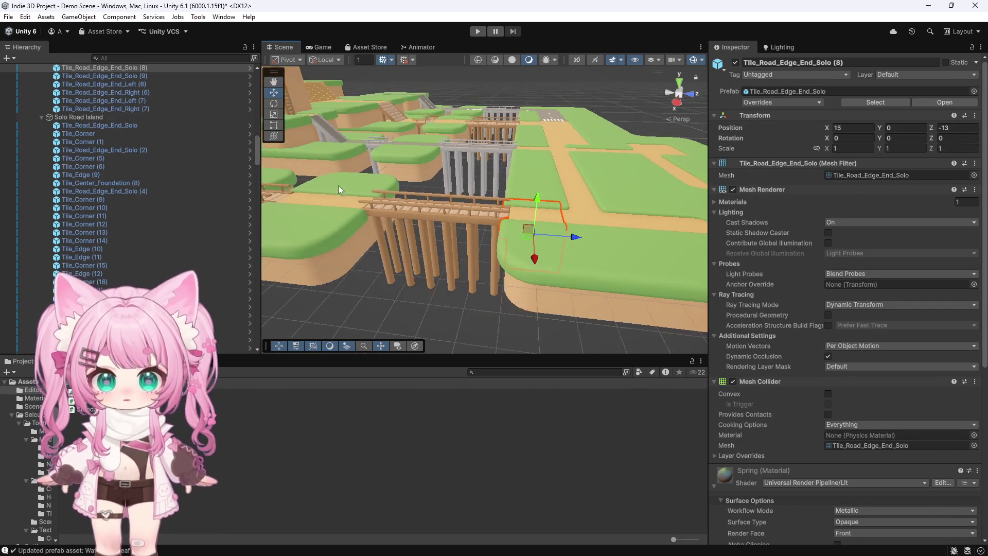
pyautogui.keyDown('alt'); pyautogui.moveTo(597, 203); pyautogui.dragTo(370, 126); pyautogui.keyUp('alt')
pyautogui.click(443, 206)
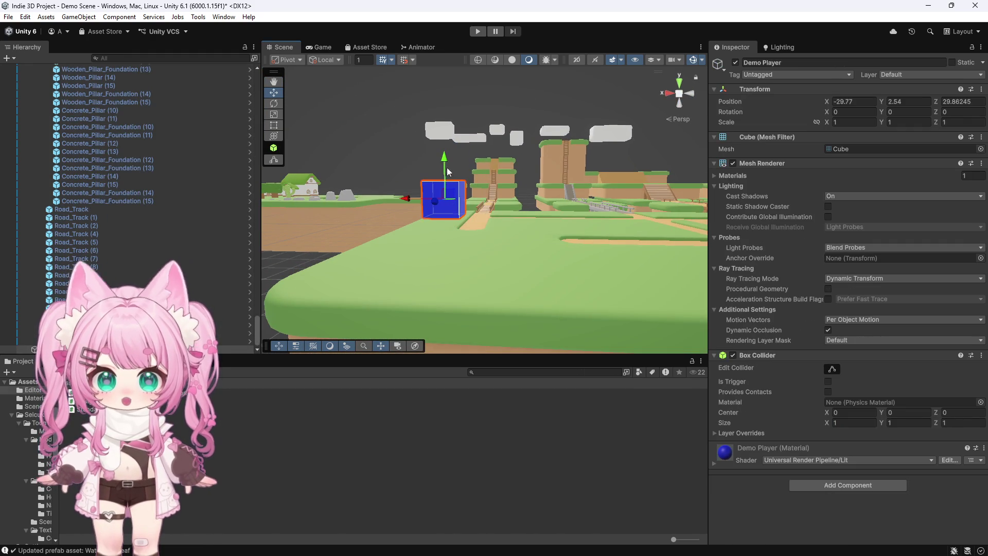
pyautogui.moveTo(446, 159)
pyautogui.mouseDown()
pyautogui.moveTo(452, 199)
pyautogui.moveTo(455, 186)
pyautogui.mouseUp()
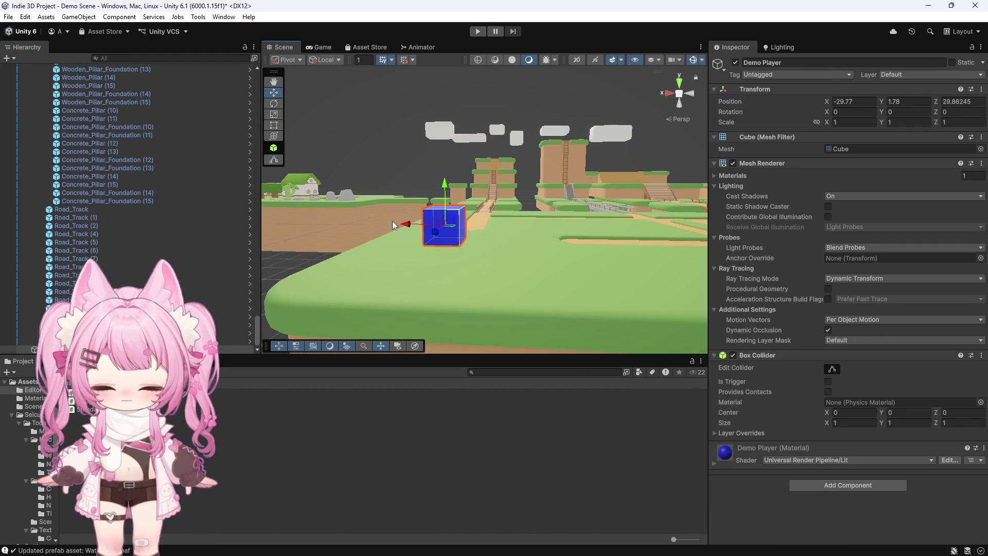
pyautogui.scroll(3, 456, 244)
pyautogui.scroll(-3, 452, 240)
pyautogui.moveTo(453, 240)
pyautogui.mouseDown()
pyautogui.moveTo(387, 230)
pyautogui.moveTo(495, 242)
pyautogui.mouseUp()
pyautogui.press('f')
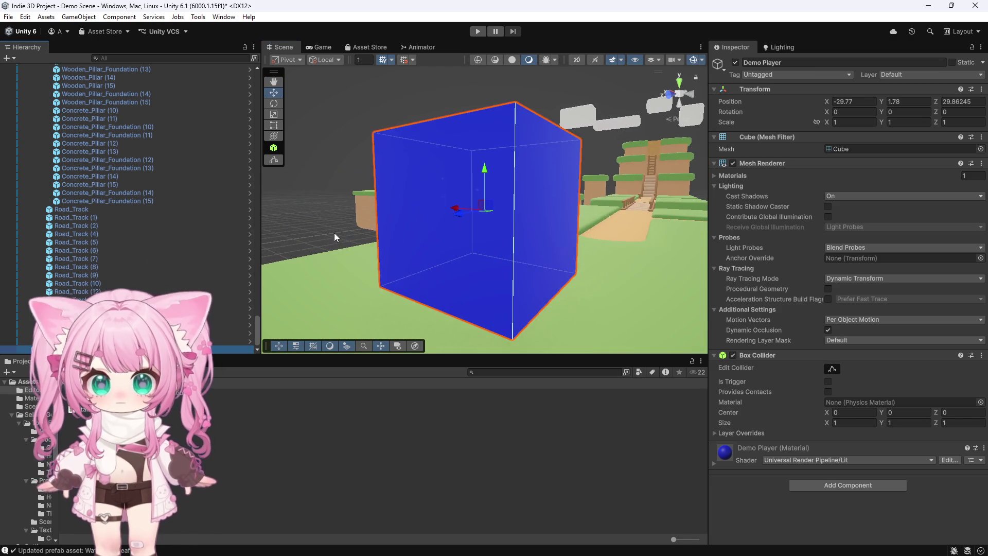
pyautogui.moveTo(353, 205)
pyautogui.mouseDown()
pyautogui.moveTo(515, 233)
pyautogui.moveTo(405, 231)
pyautogui.mouseUp()
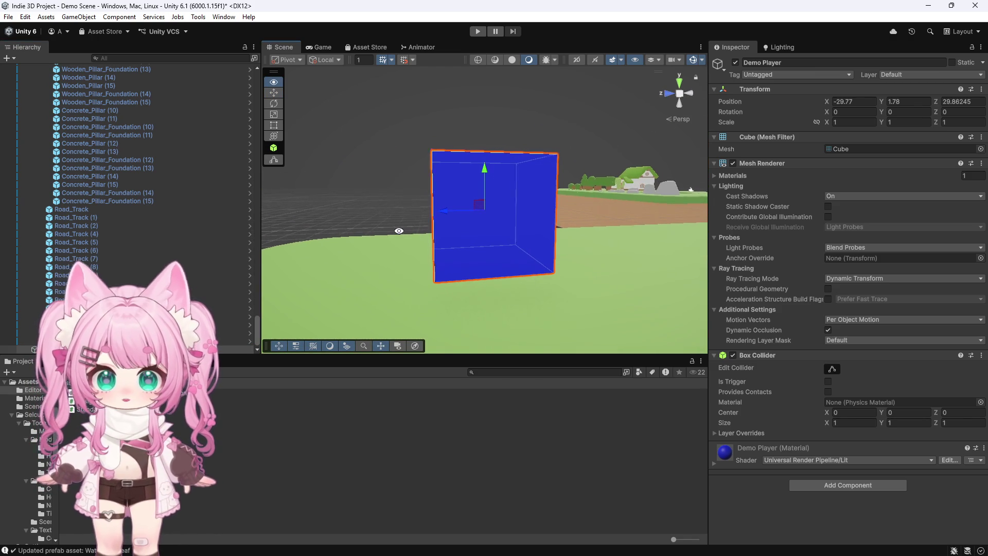
pyautogui.rightClick(66, 139)
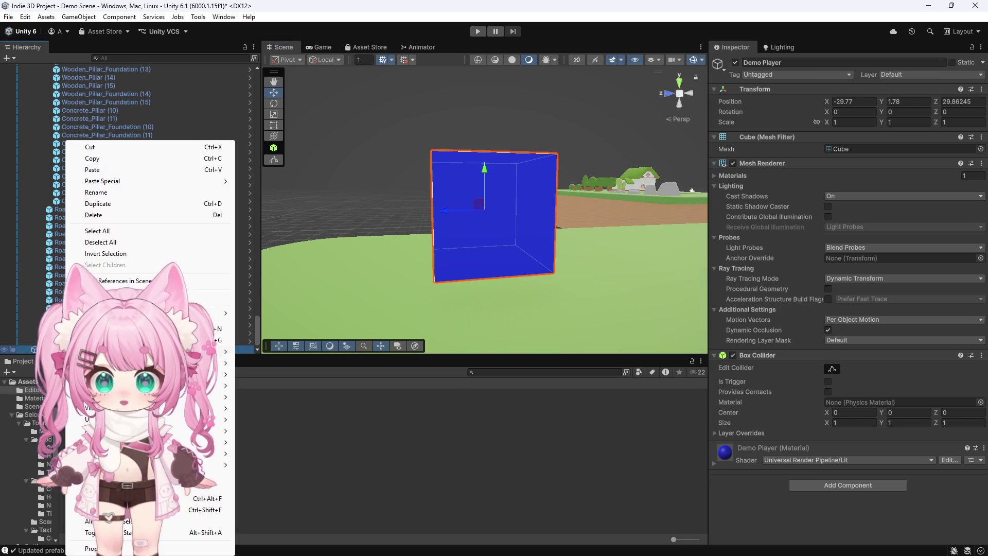
# Create a new cube and scale it down into a thin upright gray bar.
pyautogui.moveTo(154, 420)
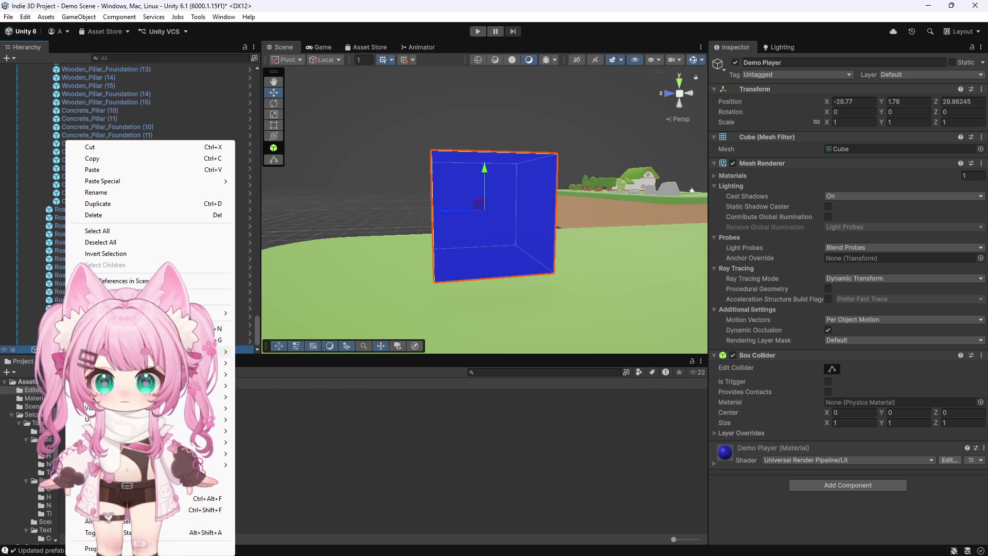
pyautogui.moveTo(216, 363)
pyautogui.click(259, 362)
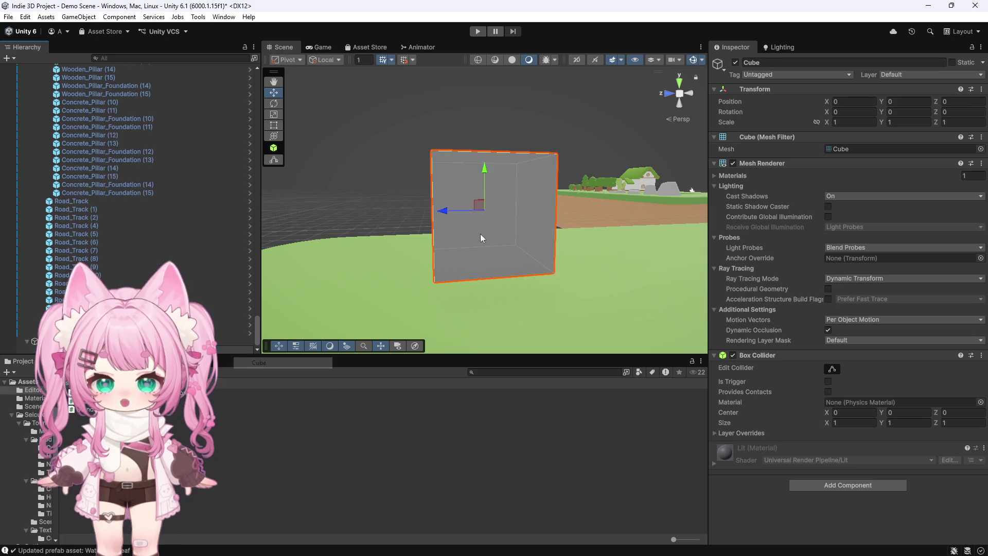
pyautogui.click(276, 114)
pyautogui.moveTo(485, 212); pyautogui.dragTo(454, 216)
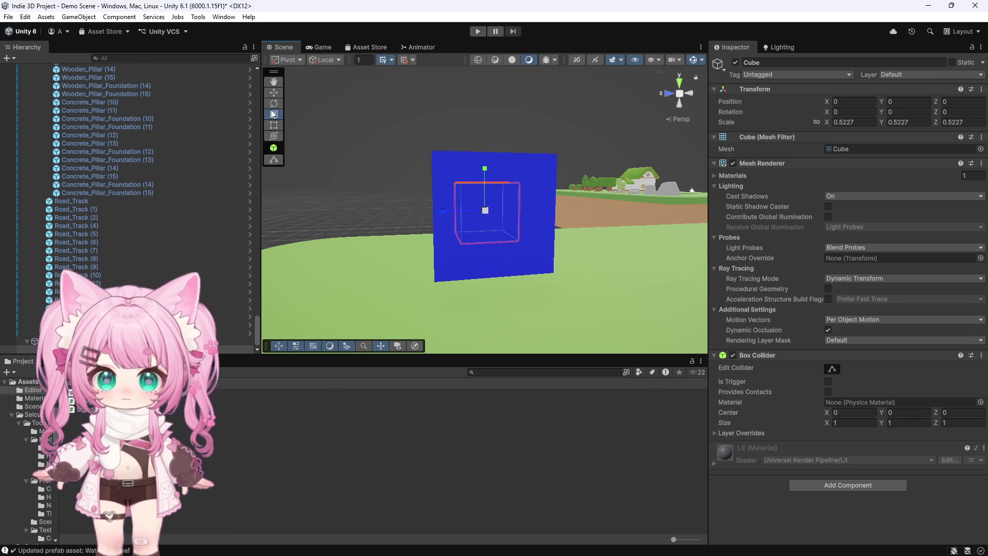
pyautogui.scroll(2, 469, 238)
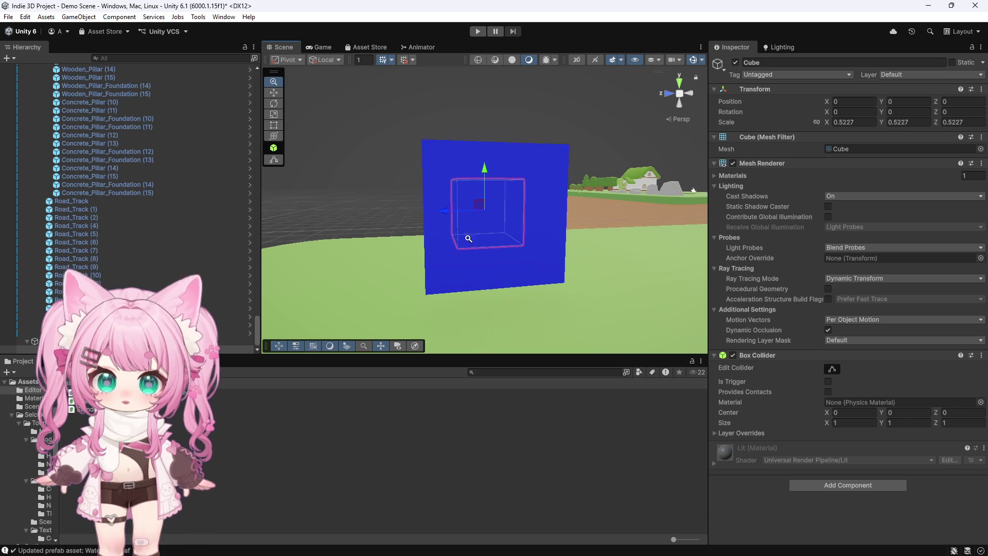
pyautogui.moveTo(458, 231)
pyautogui.mouseDown()
pyautogui.moveTo(455, 212)
pyautogui.moveTo(480, 219)
pyautogui.mouseUp()
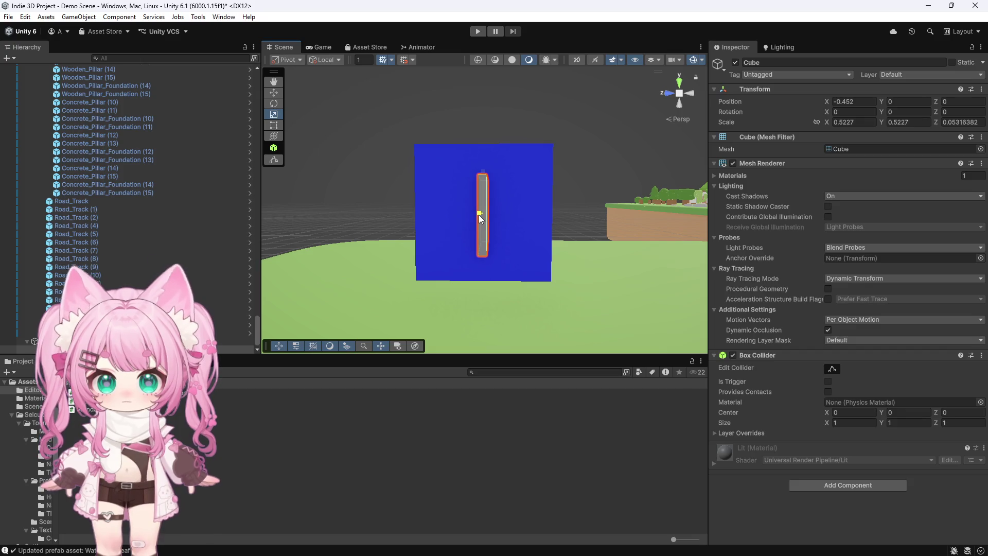
pyautogui.moveTo(483, 173); pyautogui.dragTo(487, 193)
pyautogui.moveTo(536, 260); pyautogui.dragTo(445, 282)
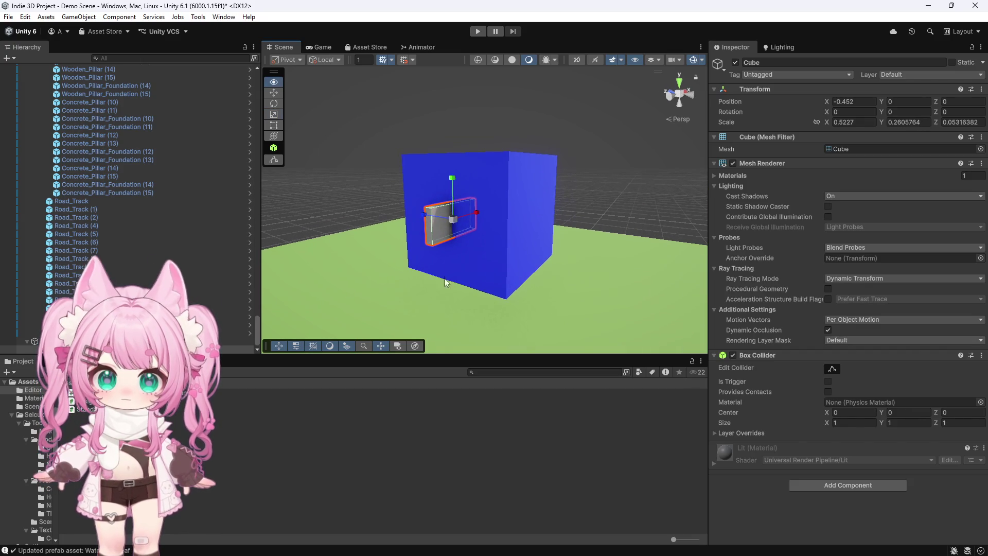
pyautogui.moveTo(477, 212); pyautogui.dragTo(465, 215)
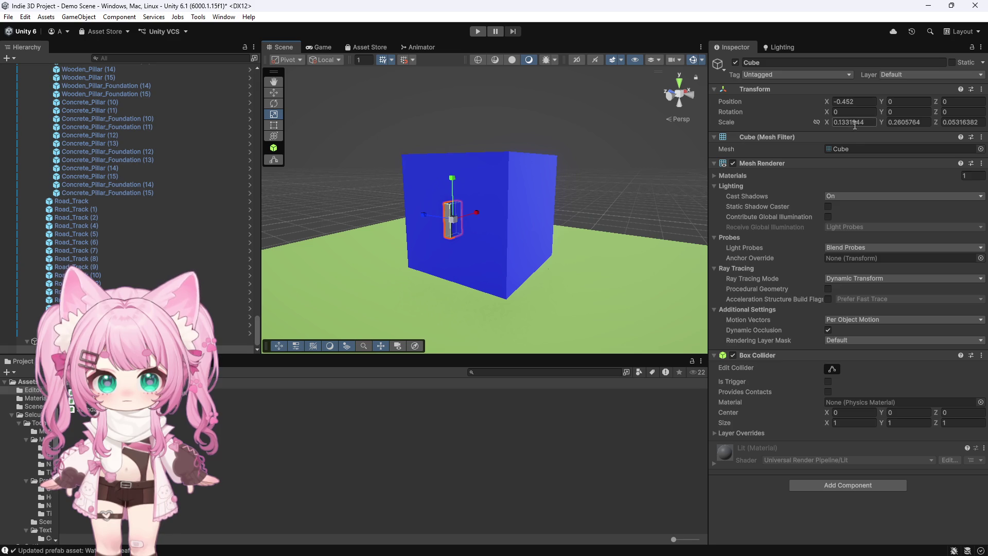
# Move the gray bar onto the blue cube's face at eye height and duplicate it.
pyautogui.click(274, 93)
pyautogui.moveTo(440, 211); pyautogui.dragTo(399, 205)
pyautogui.moveTo(418, 172); pyautogui.dragTo(417, 154)
pyautogui.moveTo(404, 199); pyautogui.dragTo(441, 201)
pyautogui.hotkey('ctrl', 'd')
# In Left view, space the two eye bars apart at Z 0.235 and -0.302.
pyautogui.click(665, 93)
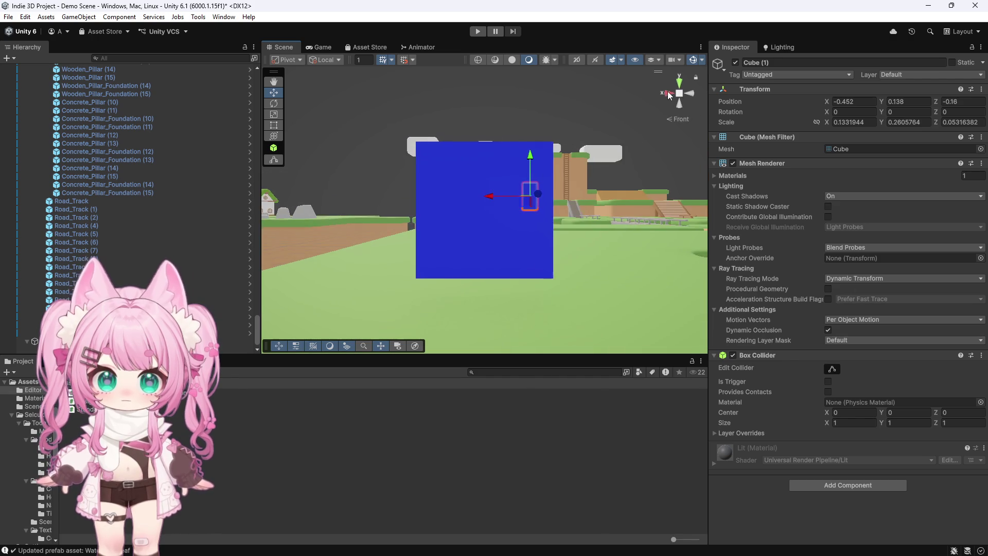
pyautogui.click(666, 93)
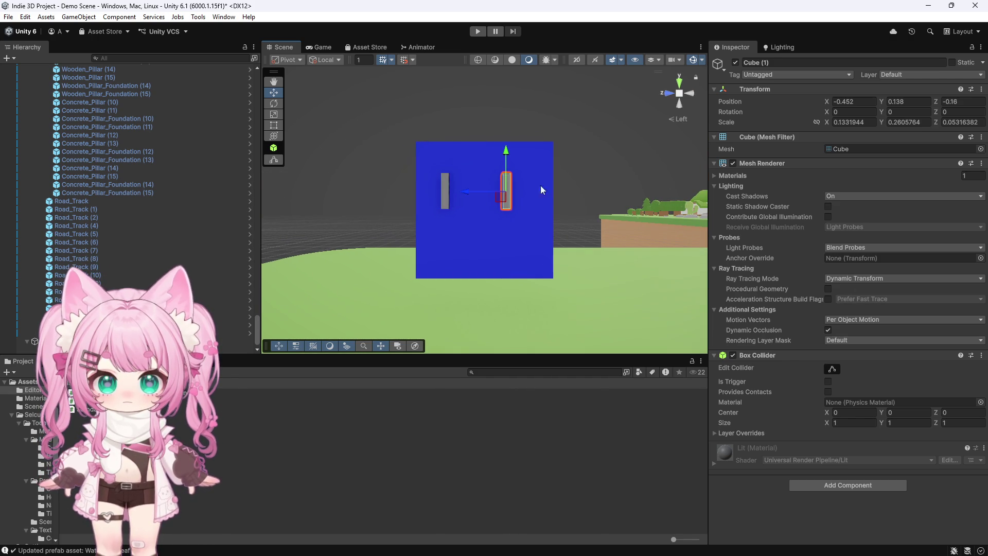
pyautogui.moveTo(465, 193); pyautogui.dragTo(487, 194)
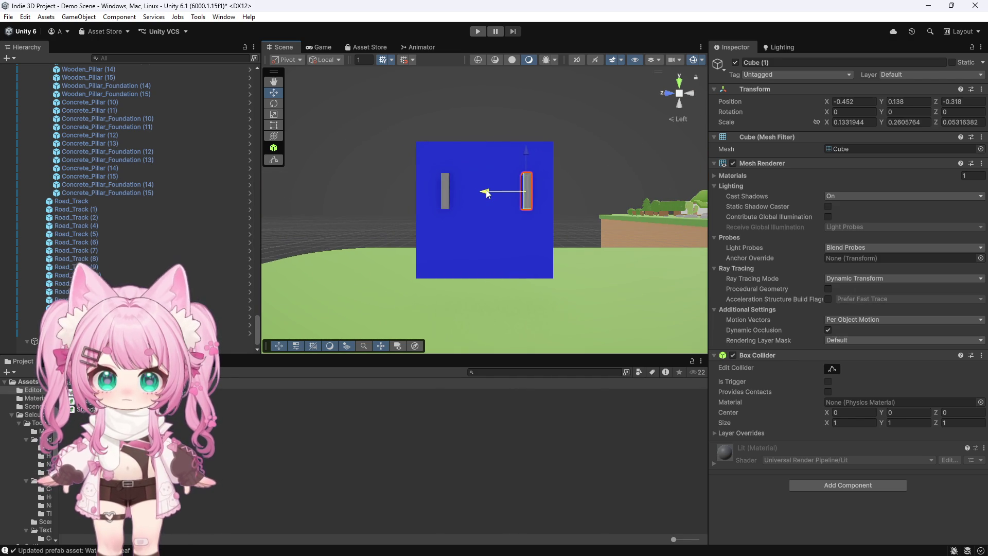
pyautogui.click(445, 190)
pyautogui.moveTo(410, 193); pyautogui.dragTo(420, 195)
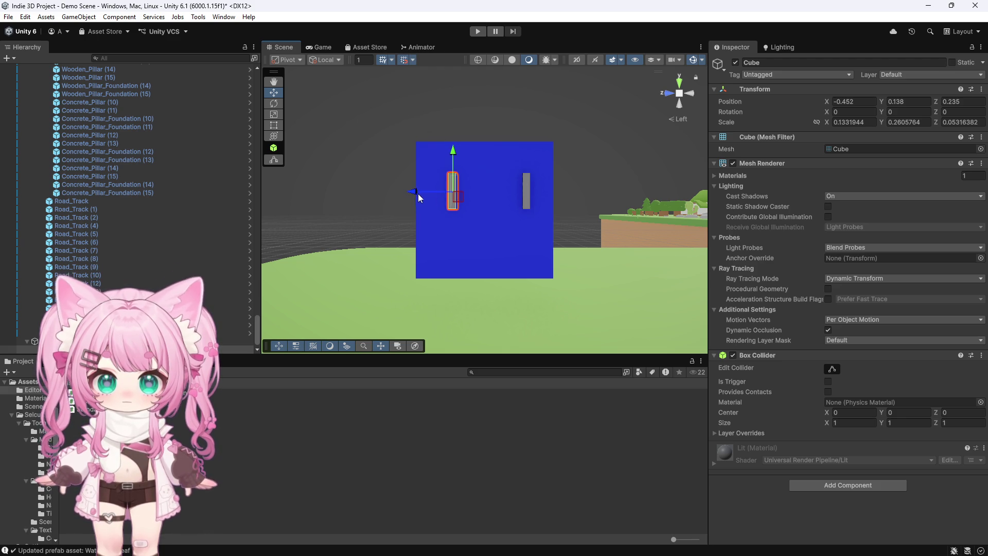
pyautogui.click(524, 184)
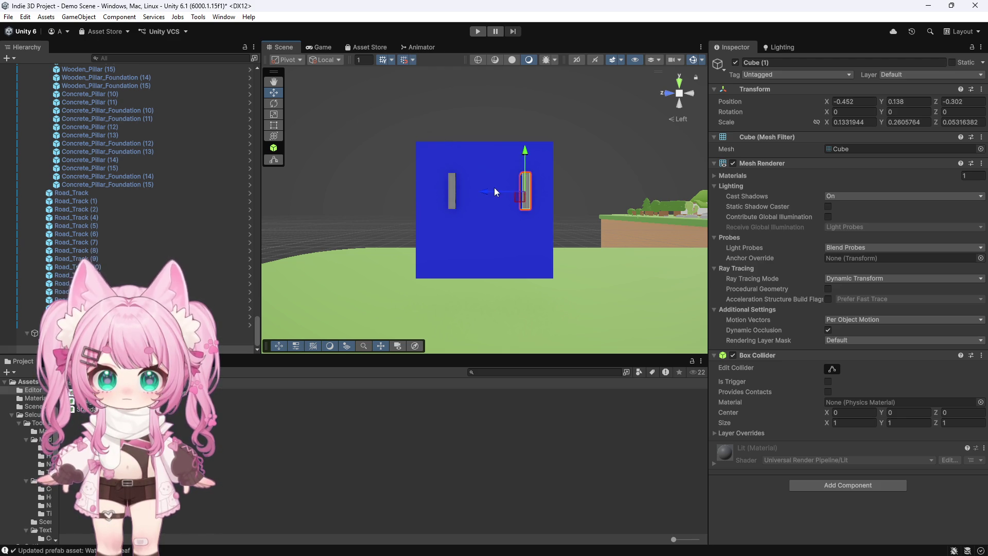
pyautogui.click(413, 61)
pyautogui.write('0.')
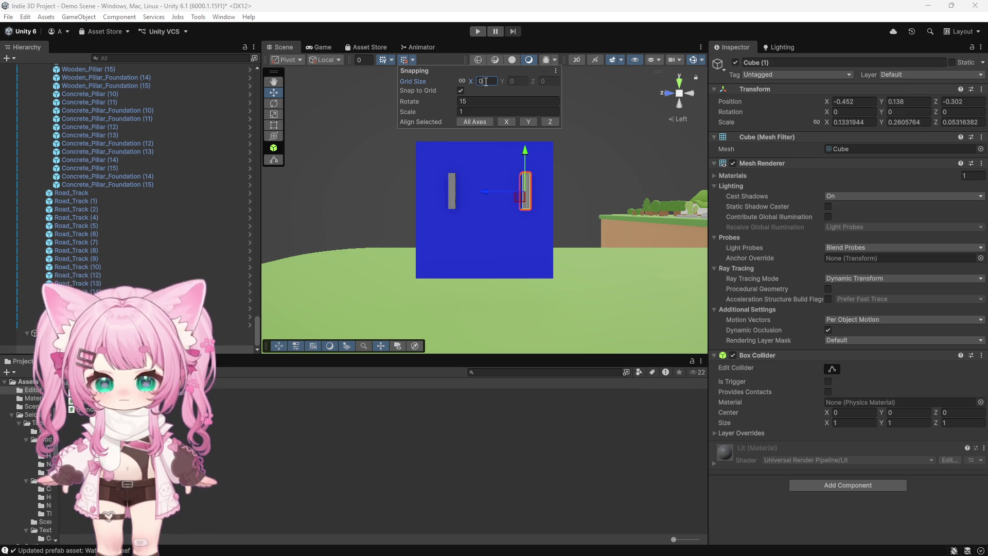
# Set the grid snap size to 0.25 and test snapped moves on both eye bars.
pyautogui.write('25')
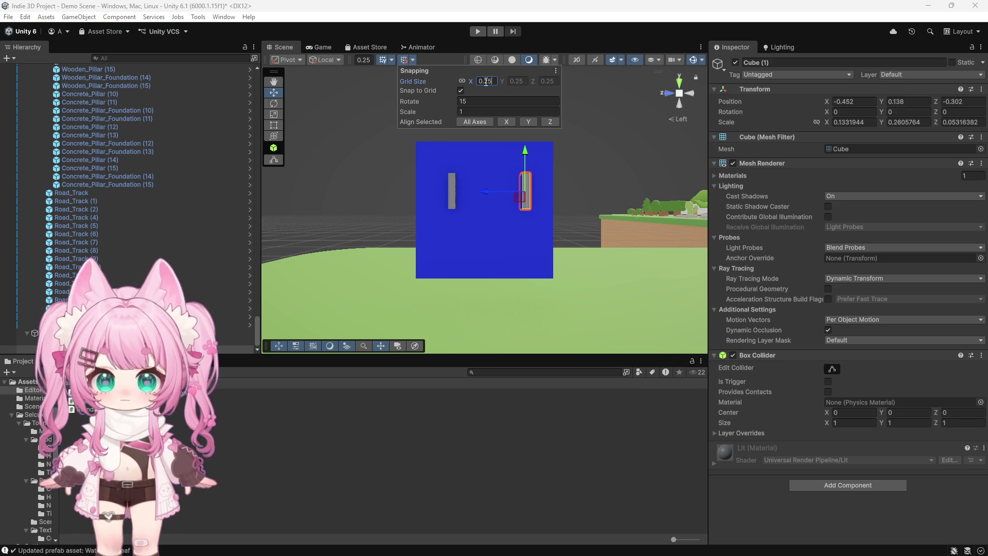
pyautogui.click(446, 191)
pyautogui.moveTo(409, 193)
pyautogui.mouseDown()
pyautogui.moveTo(393, 193)
pyautogui.moveTo(415, 193)
pyautogui.mouseUp()
pyautogui.click(526, 191)
pyautogui.moveTo(495, 193)
pyautogui.mouseDown()
pyautogui.moveTo(462, 191)
pyautogui.moveTo(495, 193)
pyautogui.mouseUp()
pyautogui.click(576, 196)
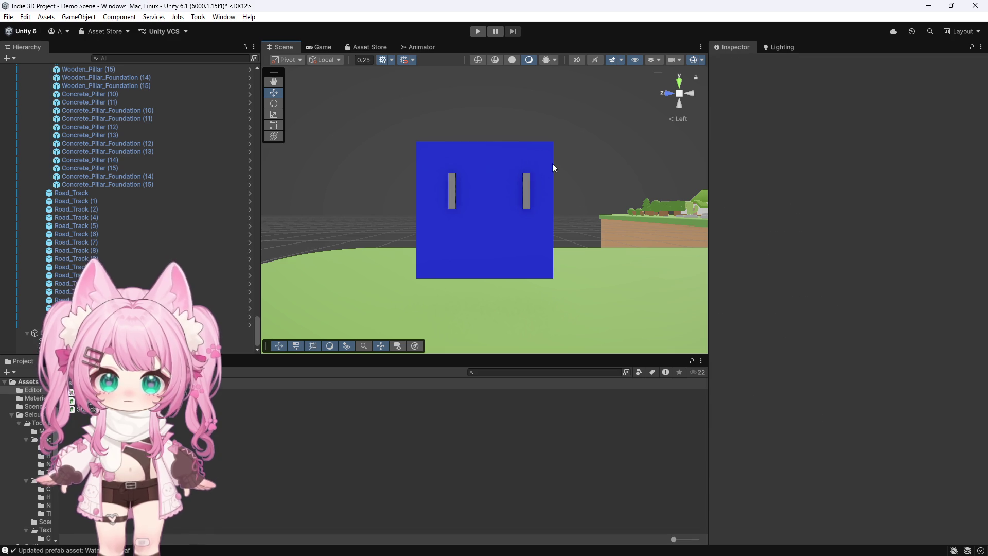
# Snap-move the player cube and eye bars by grid steps, pushing Cube (1) to Z -0.552.
pyautogui.scroll(1, 491, 224)
pyautogui.click(526, 189)
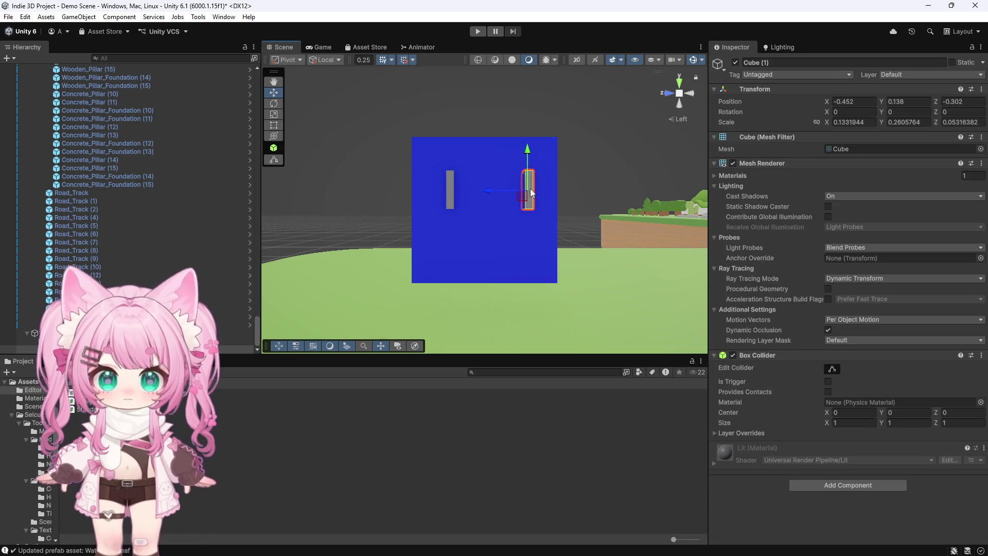
pyautogui.click(468, 249)
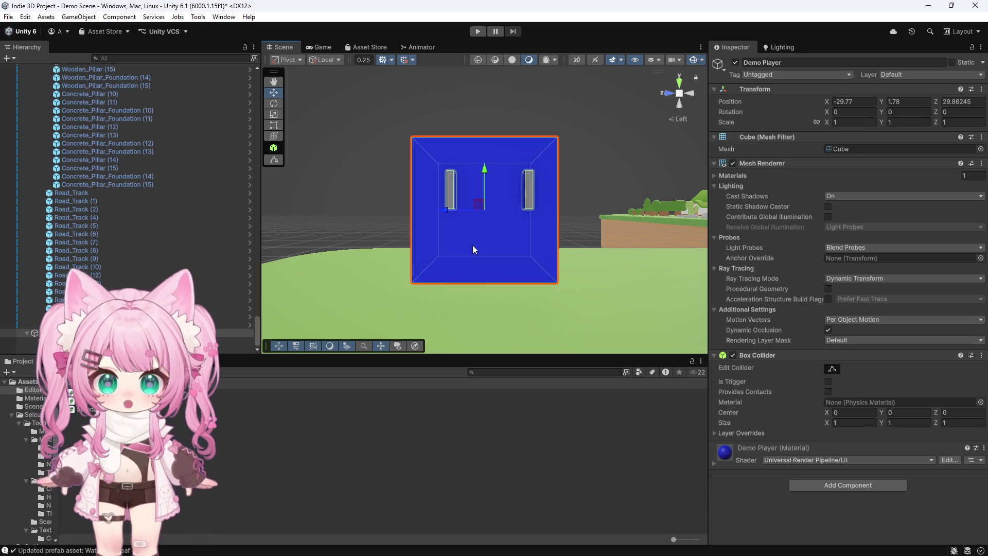
pyautogui.click(451, 185)
pyautogui.click(445, 212)
pyautogui.moveTo(444, 212)
pyautogui.mouseDown()
pyautogui.moveTo(386, 205)
pyautogui.moveTo(468, 212)
pyautogui.moveTo(453, 213)
pyautogui.mouseUp()
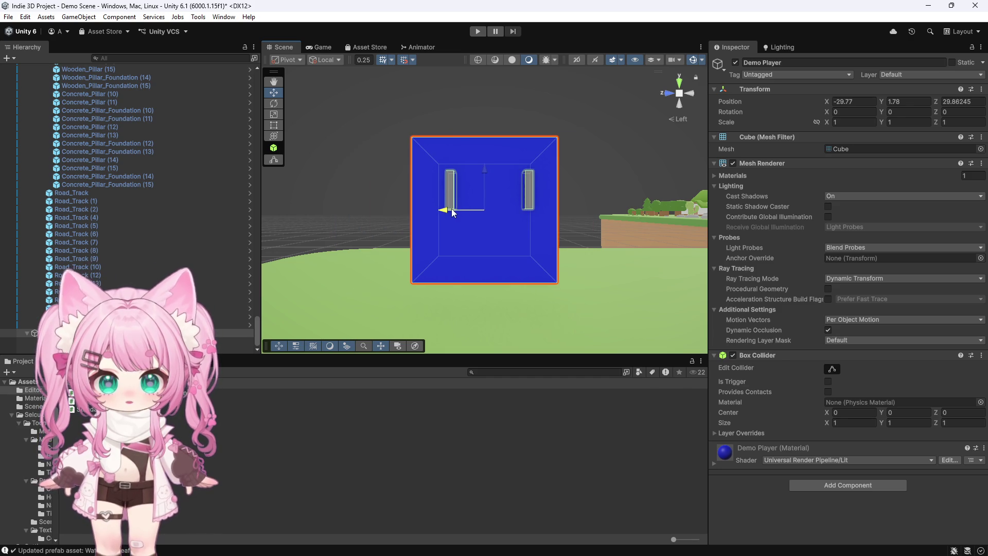
pyautogui.click(449, 188)
pyautogui.moveTo(400, 189); pyautogui.dragTo(384, 187)
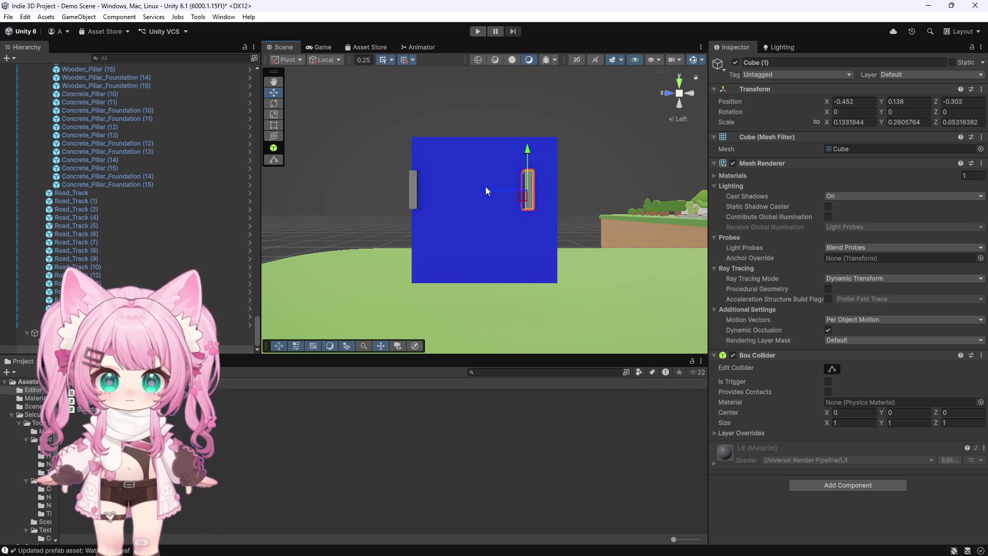
pyautogui.moveTo(524, 238)
pyautogui.mouseDown()
pyautogui.moveTo(443, 220)
pyautogui.moveTo(456, 249)
pyautogui.moveTo(614, 245)
pyautogui.moveTo(523, 241)
pyautogui.mouseUp()
# Set the eye slab Cube (1) scale to 0.15 × 0.3 × 0.05 in the Inspector.
pyautogui.scroll(3, 528, 212)
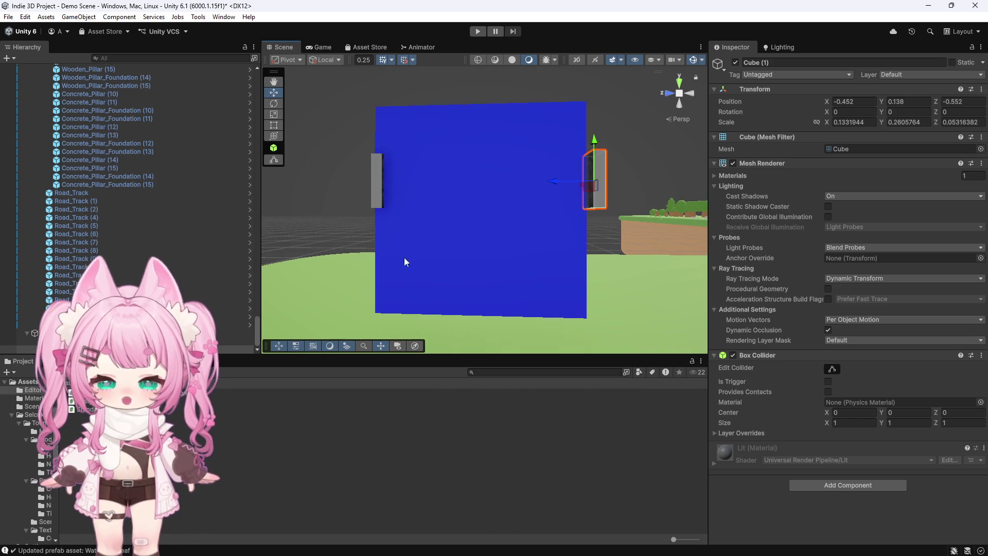
pyautogui.scroll(-3, 412, 260)
pyautogui.scroll(5, 560, 134)
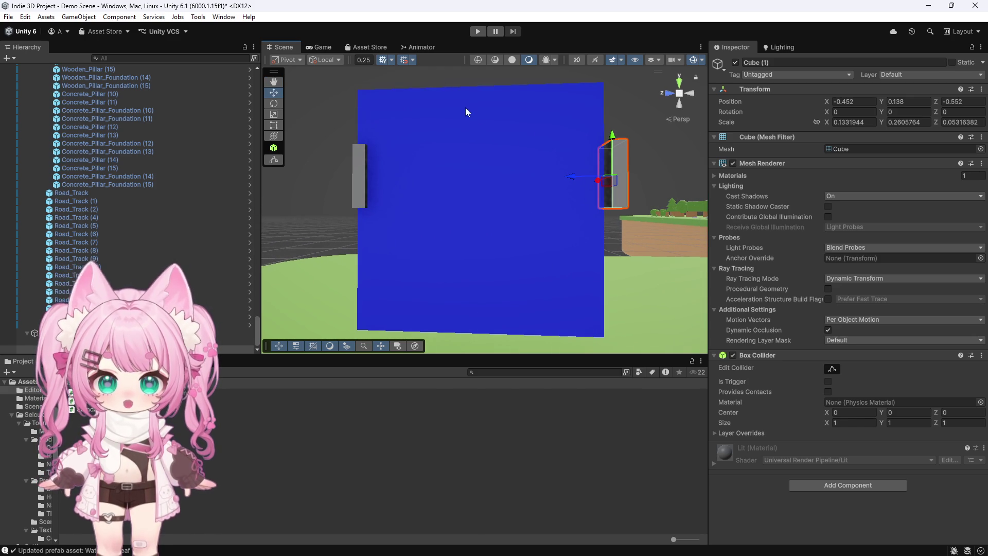
pyautogui.scroll(-4, 509, 162)
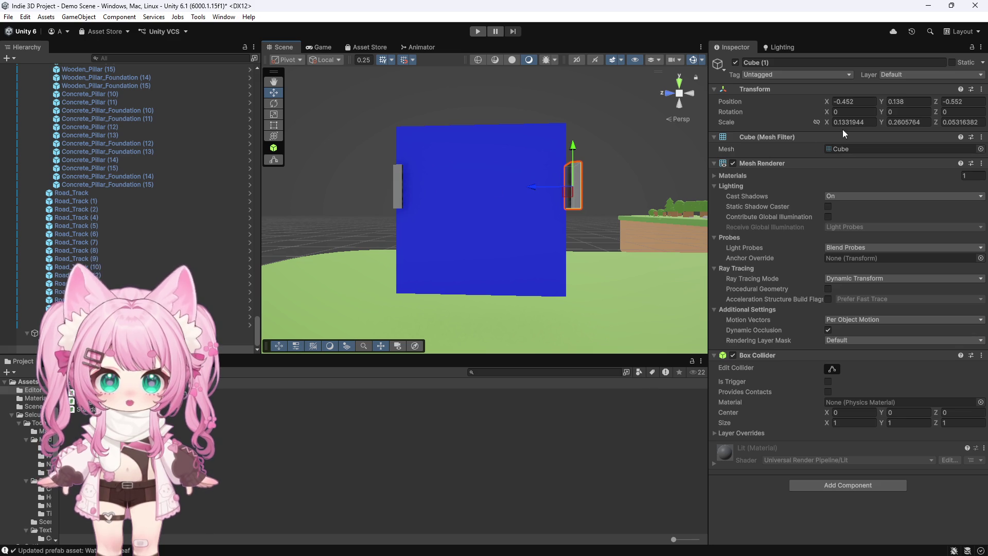
pyautogui.moveTo(857, 123); pyautogui.dragTo(840, 124)
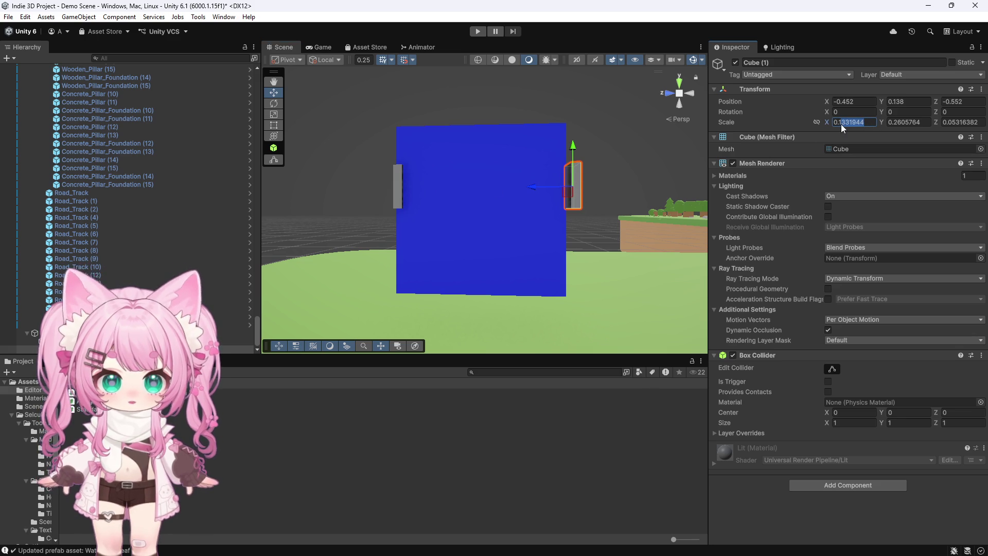
pyautogui.write('15')
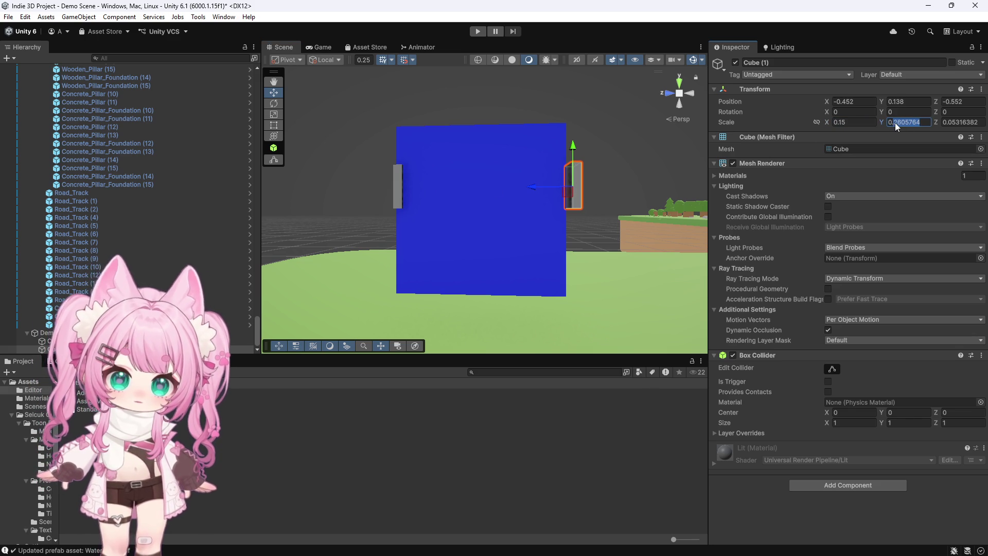
pyautogui.write('3')
pyautogui.moveTo(980, 122); pyautogui.dragTo(953, 124)
pyautogui.write('5')
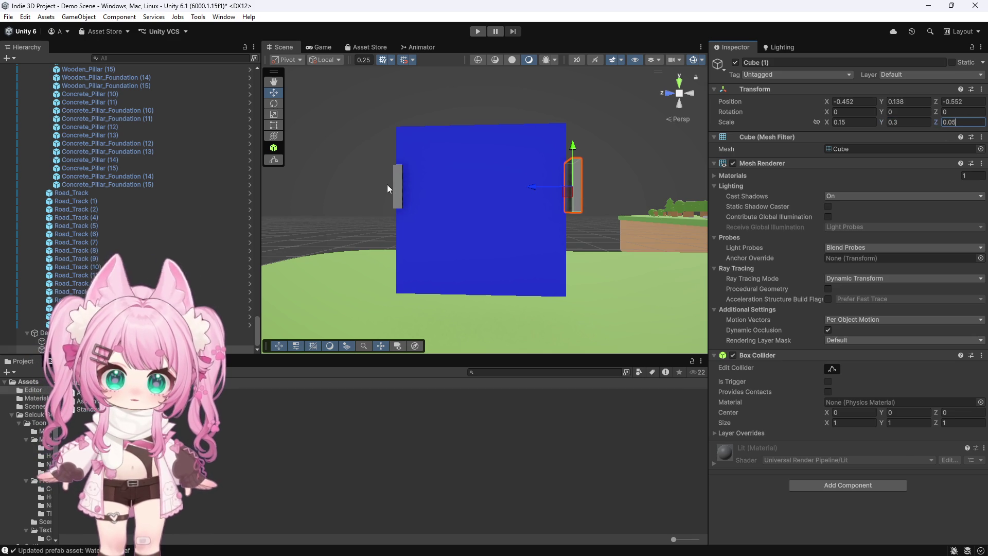
# Delete the old left slab, reposition the resized one, and duplicate it as Cube (2) at Z 0.198.
pyautogui.click(396, 183)
pyautogui.press('Delete')
pyautogui.click(573, 187)
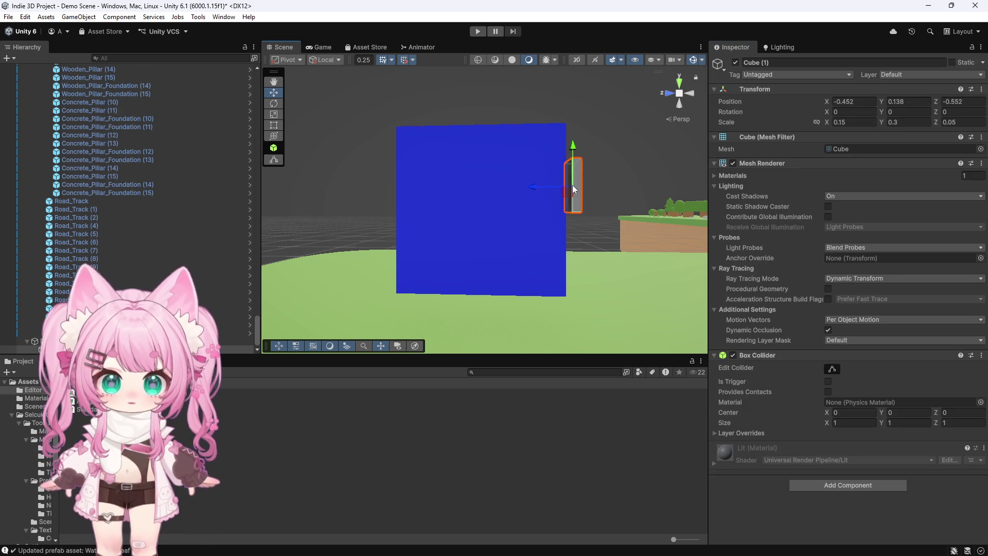
pyautogui.moveTo(521, 187)
pyautogui.mouseDown()
pyautogui.moveTo(363, 183)
pyautogui.moveTo(383, 185)
pyautogui.mouseUp()
pyautogui.hotkey('ctrl', 'd')
pyautogui.scroll(2, 453, 199)
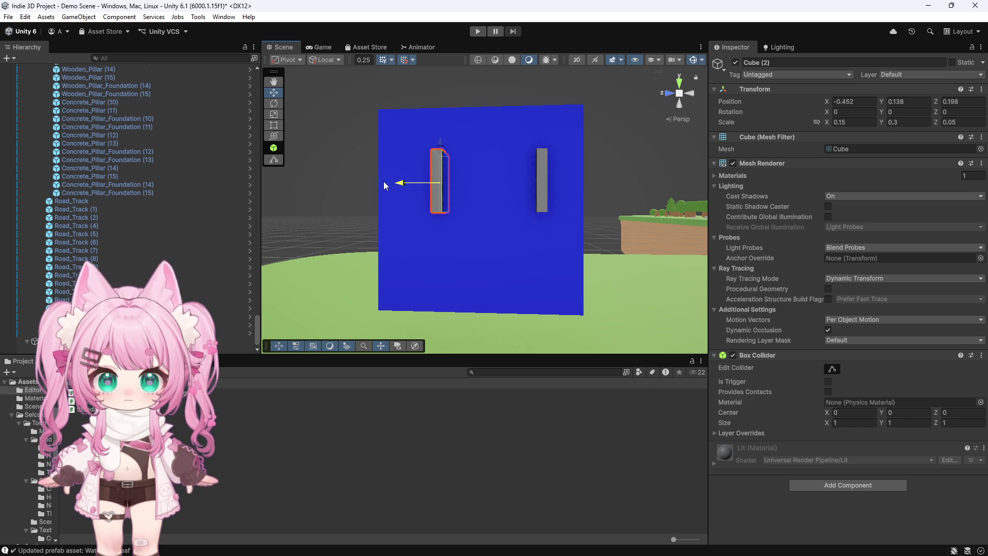
# Switch the Scene view to an orthographic Top view, then a face-on Left view.
pyautogui.click(678, 83)
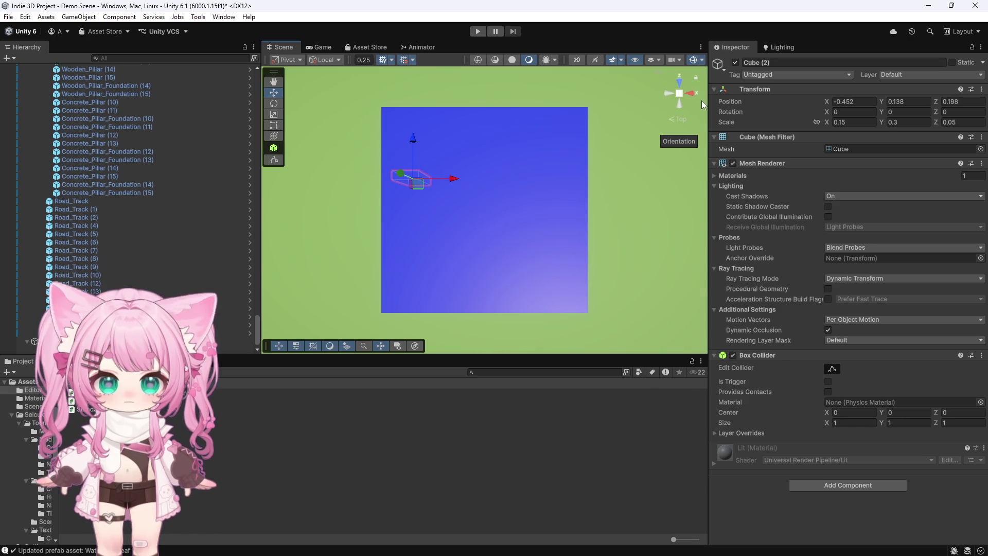
pyautogui.click(679, 94)
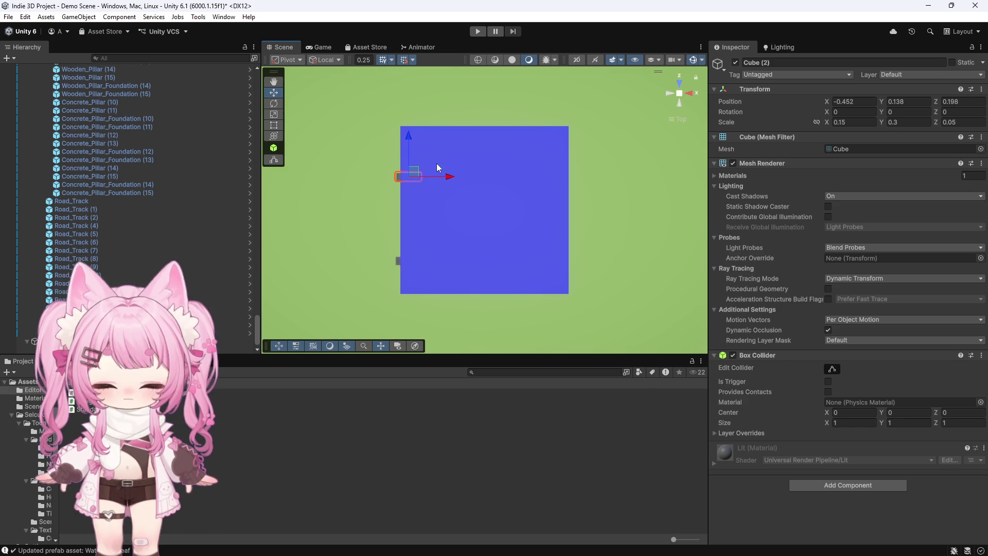
pyautogui.moveTo(409, 135); pyautogui.dragTo(429, 115)
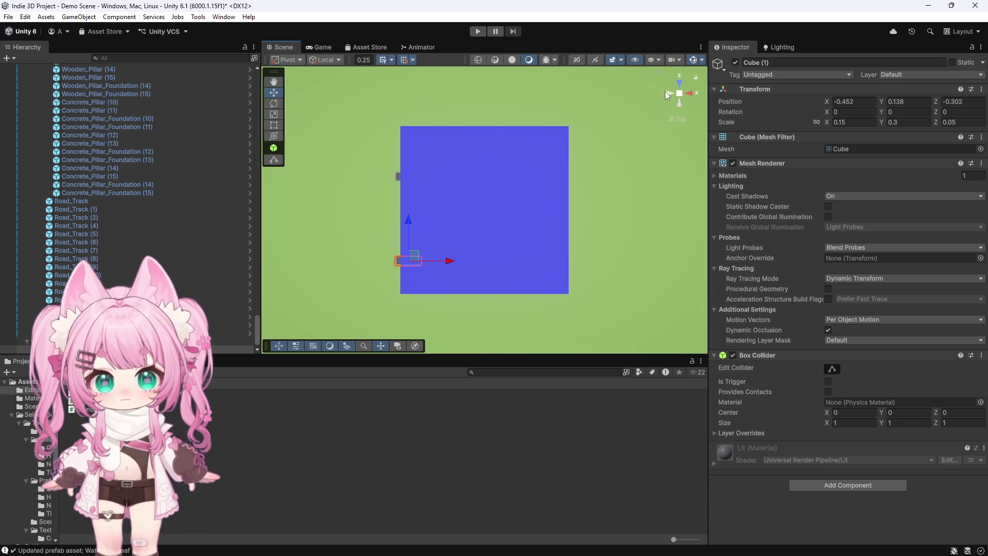
pyautogui.click(669, 93)
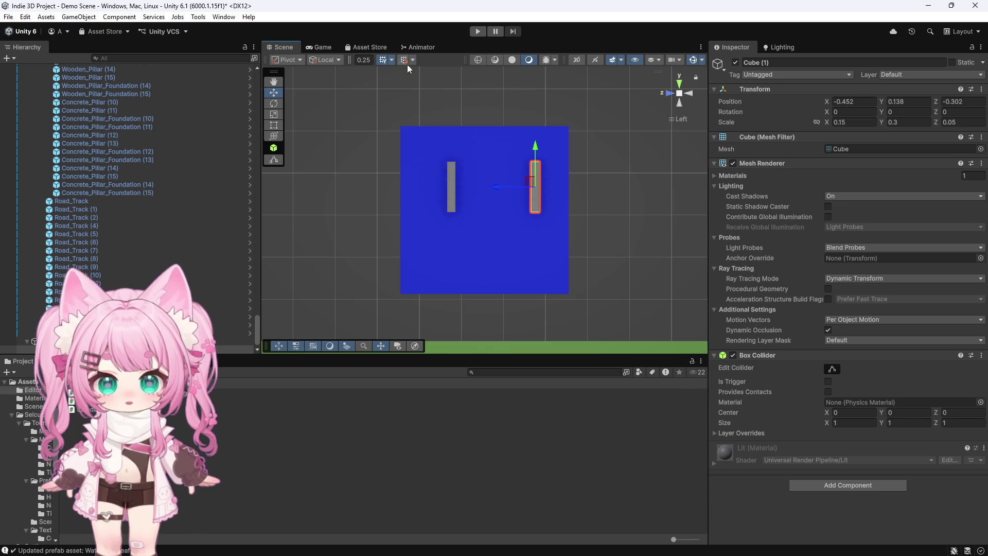
# Balance the two eye slabs symmetrically at Z 0.262 and -0.278.
pyautogui.click(452, 181)
pyautogui.moveTo(407, 191); pyautogui.dragTo(407, 191)
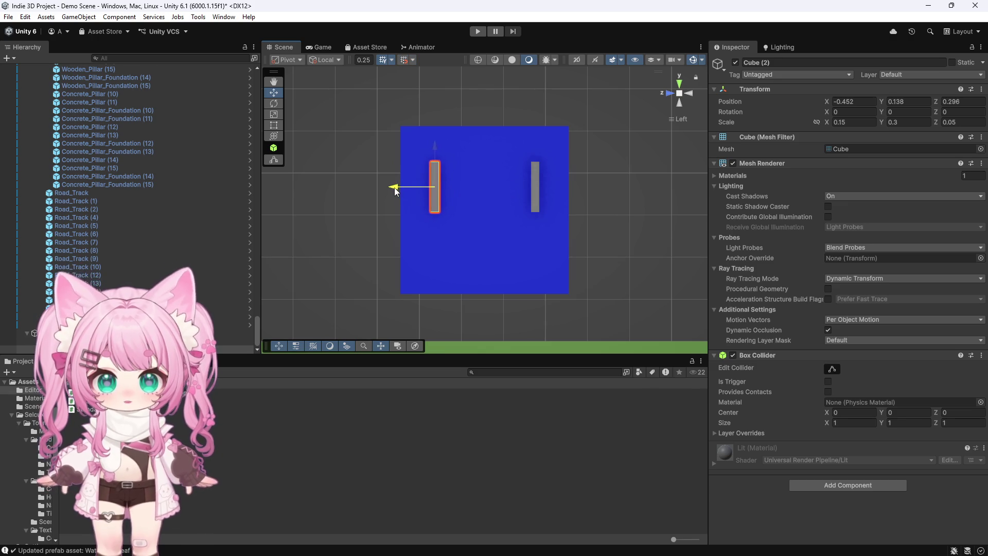
pyautogui.click(531, 184)
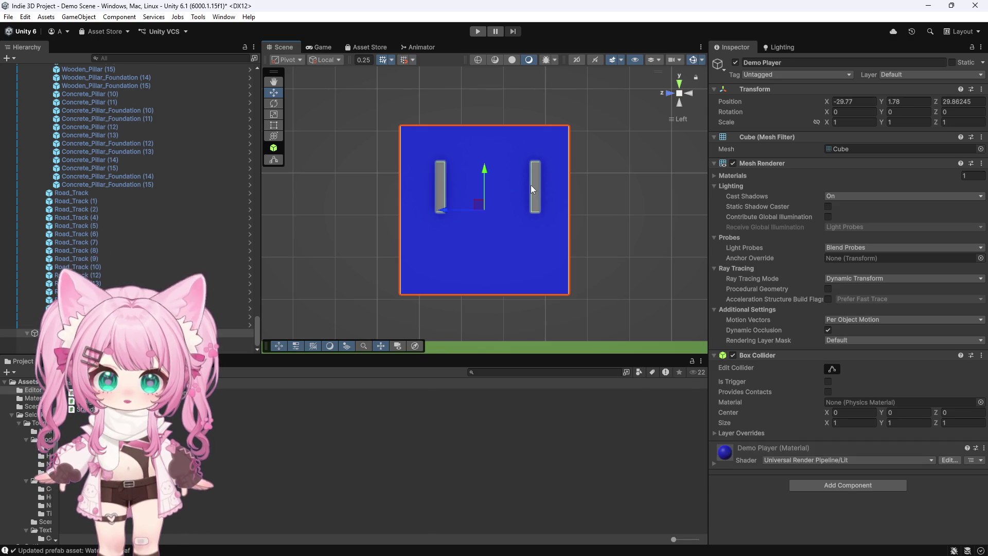
pyautogui.click(536, 183)
pyautogui.moveTo(504, 187); pyautogui.dragTo(502, 190)
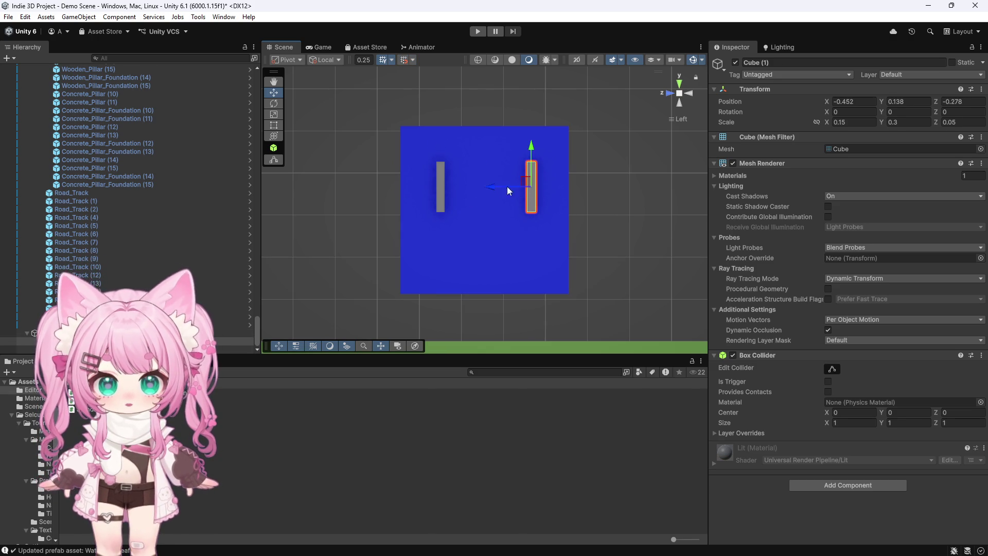
pyautogui.click(600, 184)
pyautogui.click(440, 182)
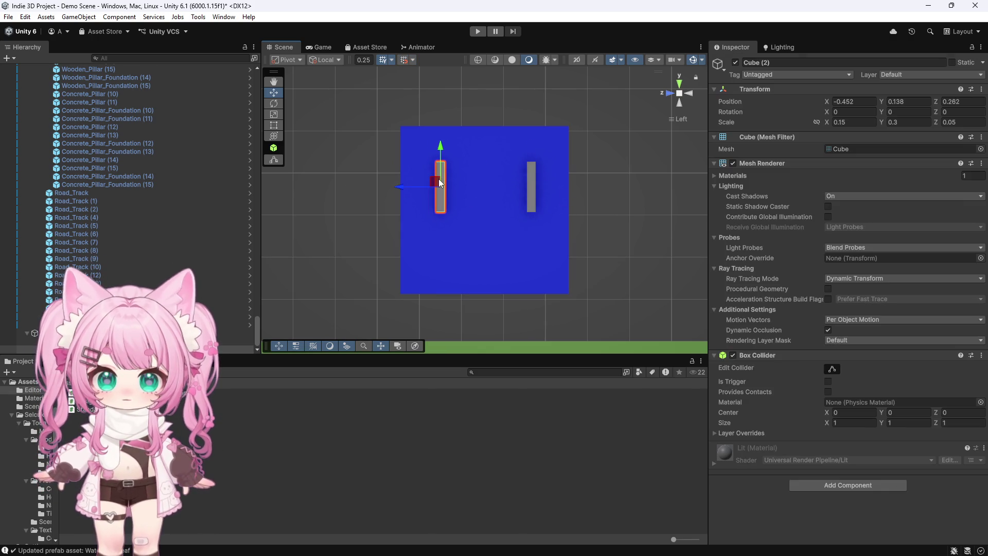
pyautogui.hotkey('ctrl', 'd')
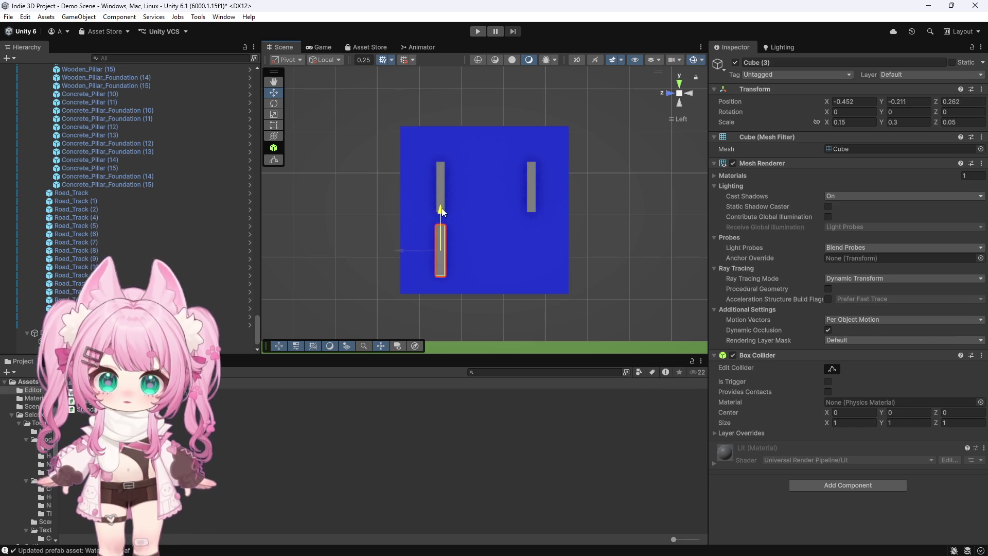
# Lower the duplicated eye cube and centre it beneath the eyes as a mouth bar.
pyautogui.moveTo(457, 208)
pyautogui.mouseDown()
pyautogui.moveTo(545, 264)
pyautogui.moveTo(548, 319)
pyautogui.mouseUp()
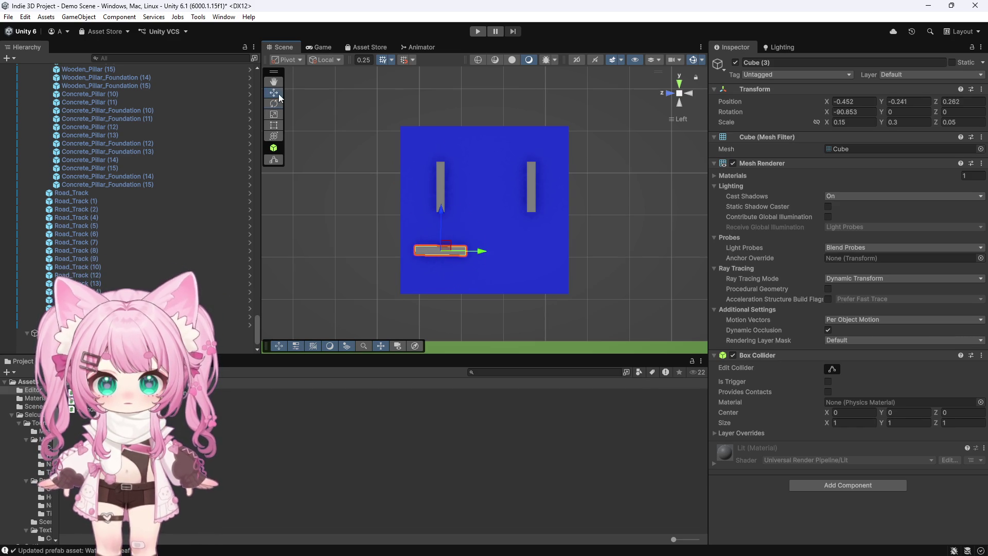
pyautogui.moveTo(491, 247); pyautogui.dragTo(536, 254)
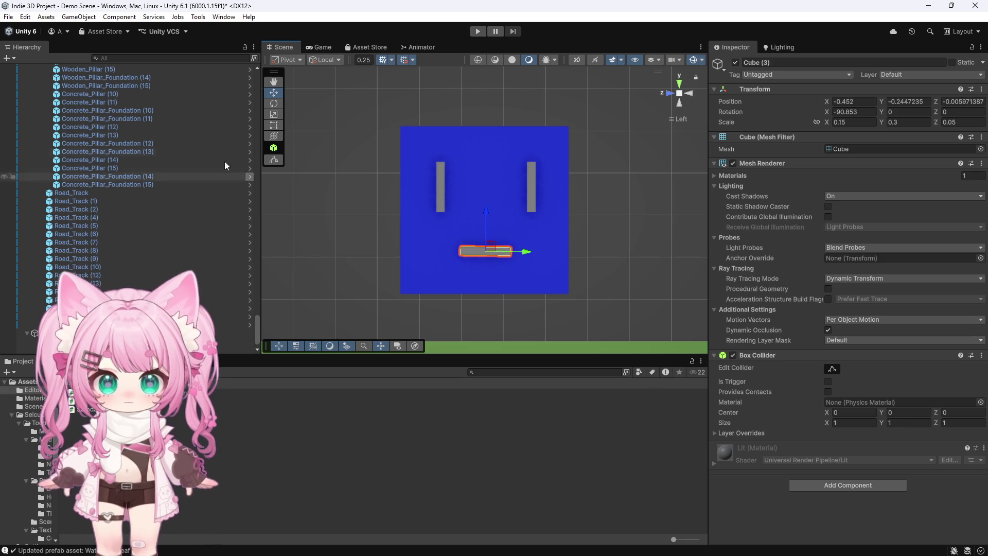
pyautogui.click(583, 255)
pyautogui.scroll(-2, 500, 223)
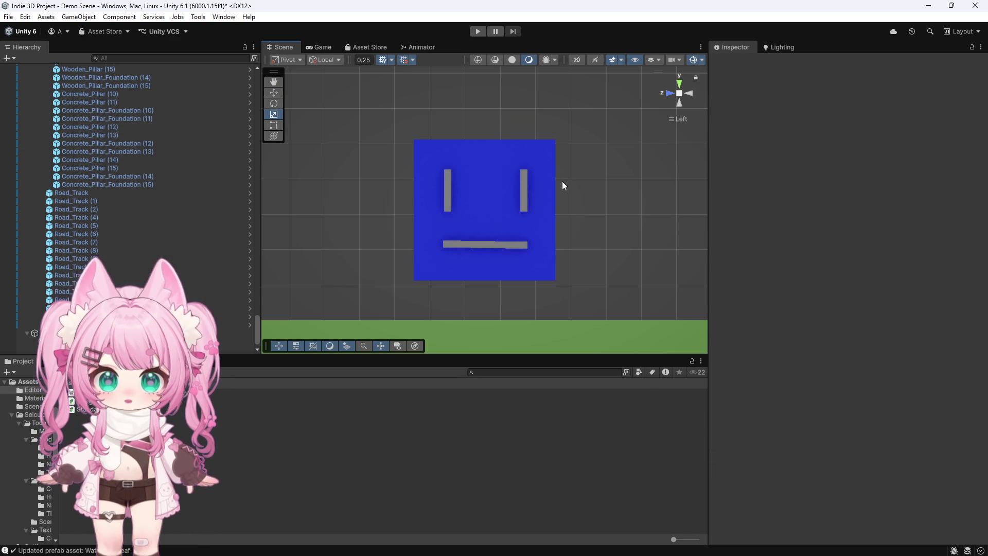
pyautogui.scroll(2, 518, 245)
pyautogui.click(517, 254)
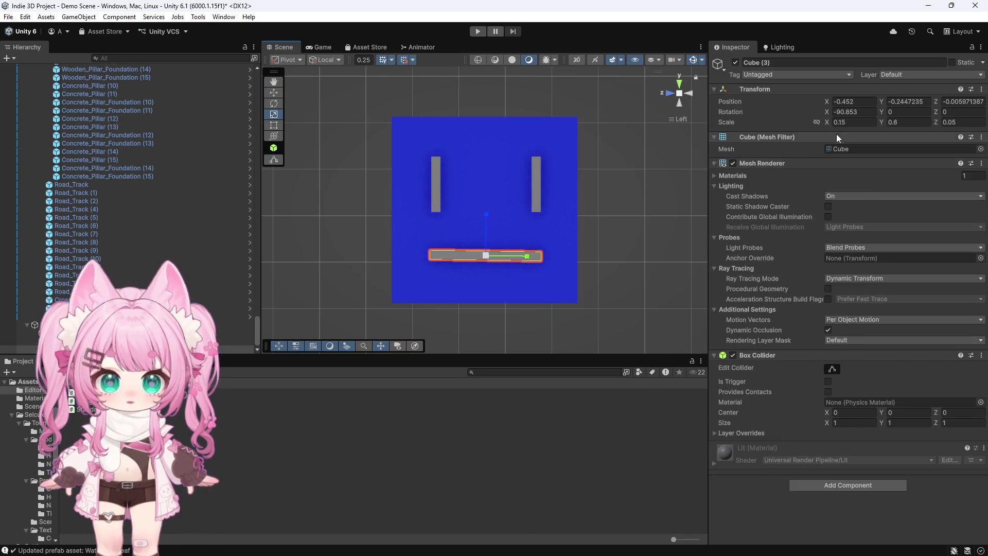
# Set the mouth bar's X rotation to -90 and view the finished face at an angle.
pyautogui.write('-90')
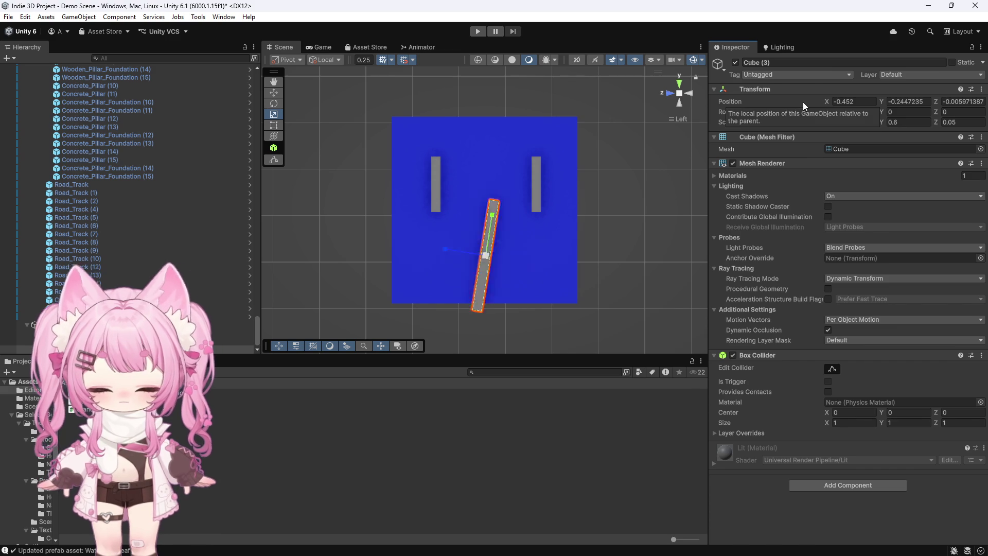
pyautogui.click(684, 188)
pyautogui.scroll(1, 612, 189)
pyautogui.moveTo(612, 188)
pyautogui.mouseDown()
pyautogui.moveTo(492, 219)
pyautogui.moveTo(424, 213)
pyautogui.mouseUp()
pyautogui.scroll(-3, 526, 184)
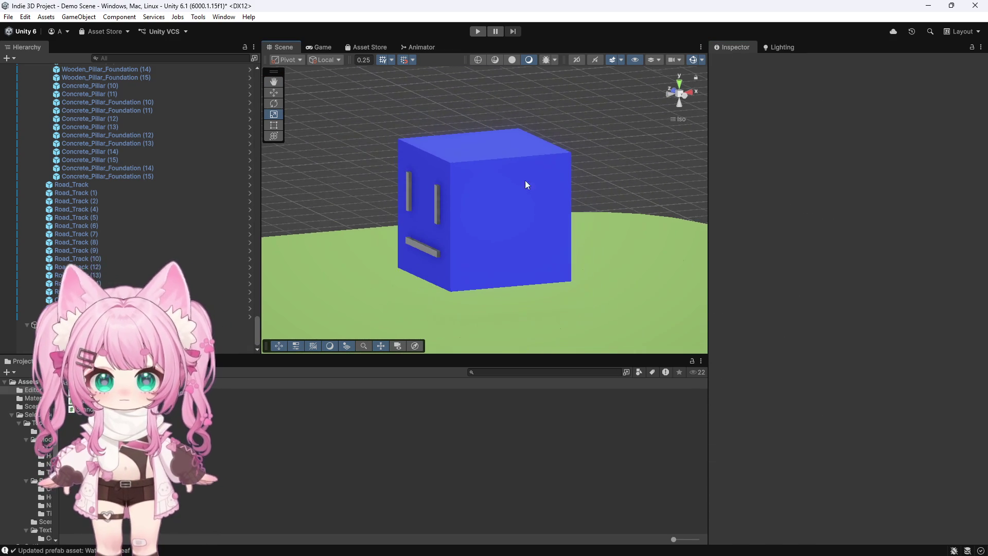
# Return the Scene view to perspective and orbit around the player cube on the island.
pyautogui.click(680, 120)
pyautogui.moveTo(653, 187)
pyautogui.mouseDown()
pyautogui.moveTo(366, 219)
pyautogui.moveTo(506, 230)
pyautogui.mouseUp()
pyautogui.moveTo(681, 245)
pyautogui.mouseDown()
pyautogui.moveTo(521, 238)
pyautogui.moveTo(721, 245)
pyautogui.moveTo(477, 196)
pyautogui.moveTo(607, 199)
pyautogui.moveTo(436, 200)
pyautogui.moveTo(558, 217)
pyautogui.moveTo(591, 233)
pyautogui.moveTo(441, 214)
pyautogui.moveTo(438, 225)
pyautogui.moveTo(494, 241)
pyautogui.moveTo(371, 184)
pyautogui.moveTo(433, 178)
pyautogui.mouseUp()
pyautogui.scroll(5, 558, 217)
# Scroll the Hierarchy to the top and collapse the All in one scene_Spring branch.
pyautogui.scroll(-3, 370, 180)
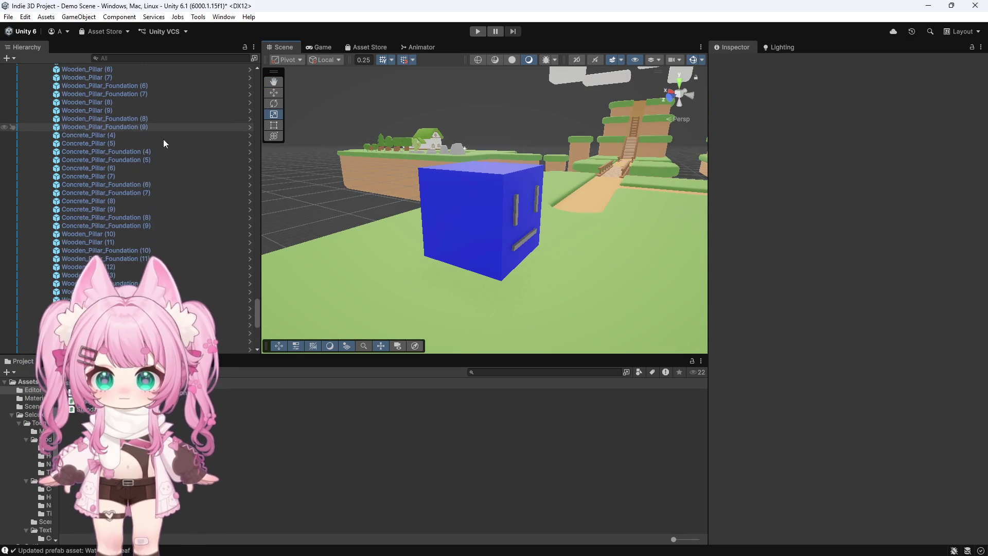
pyautogui.moveTo(258, 293); pyautogui.dragTo(257, 77)
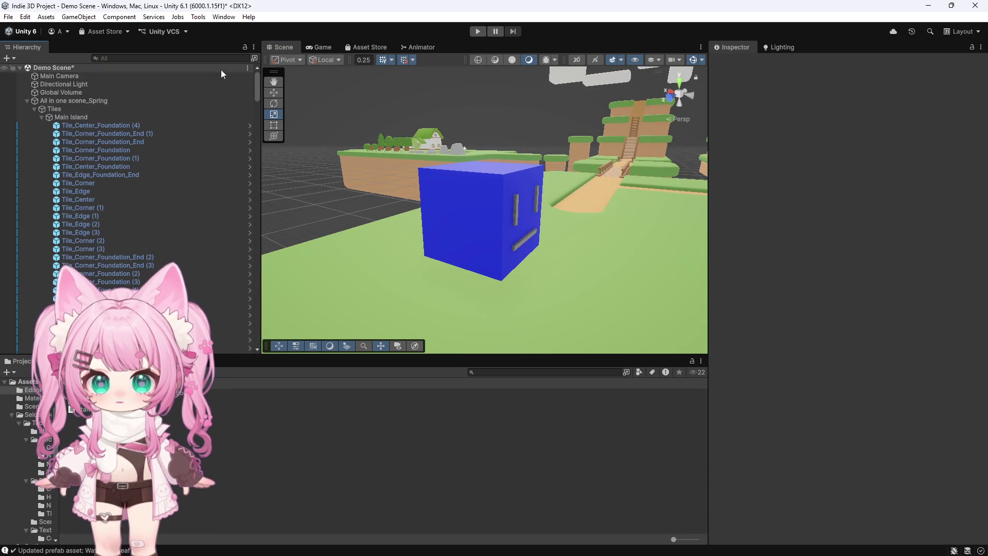
pyautogui.click(27, 101)
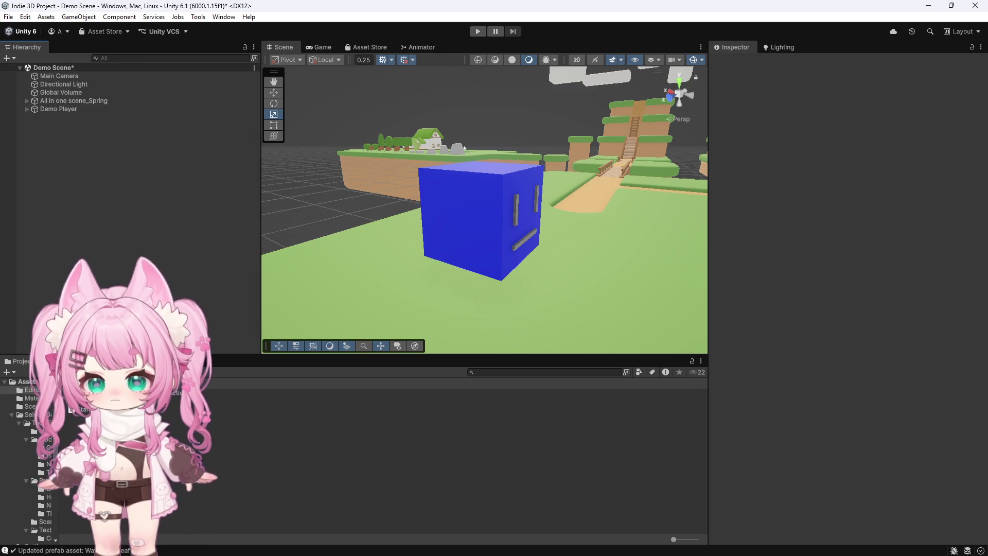
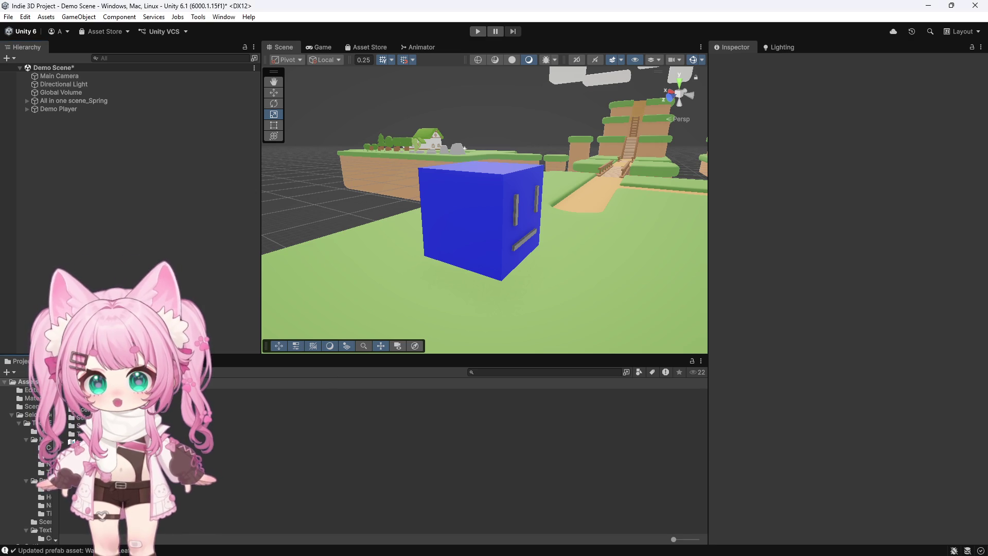
# Make a new folder named Scripts under Assets and open it.
pyautogui.rightClick(79, 476)
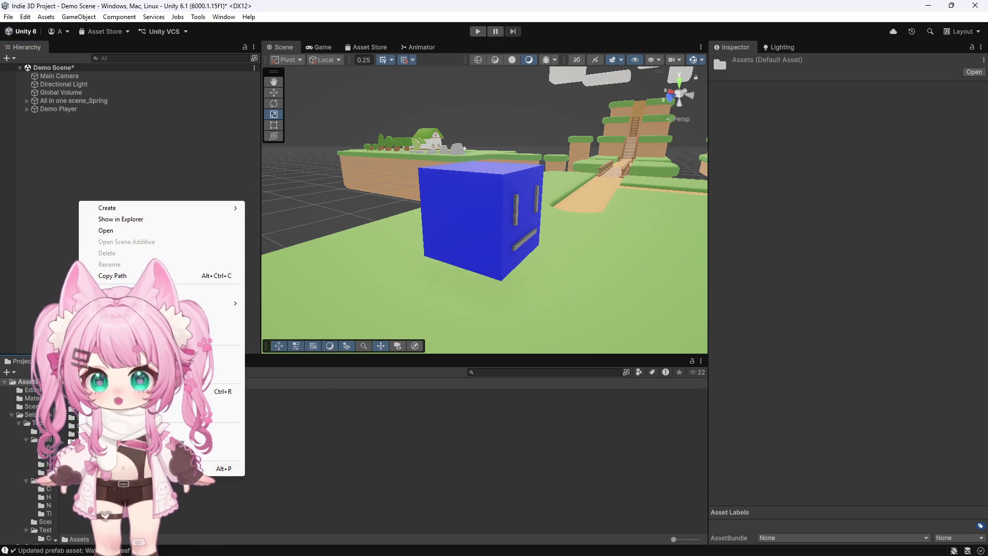
pyautogui.moveTo(206, 207)
pyautogui.click(288, 208)
pyautogui.write('Scripts')
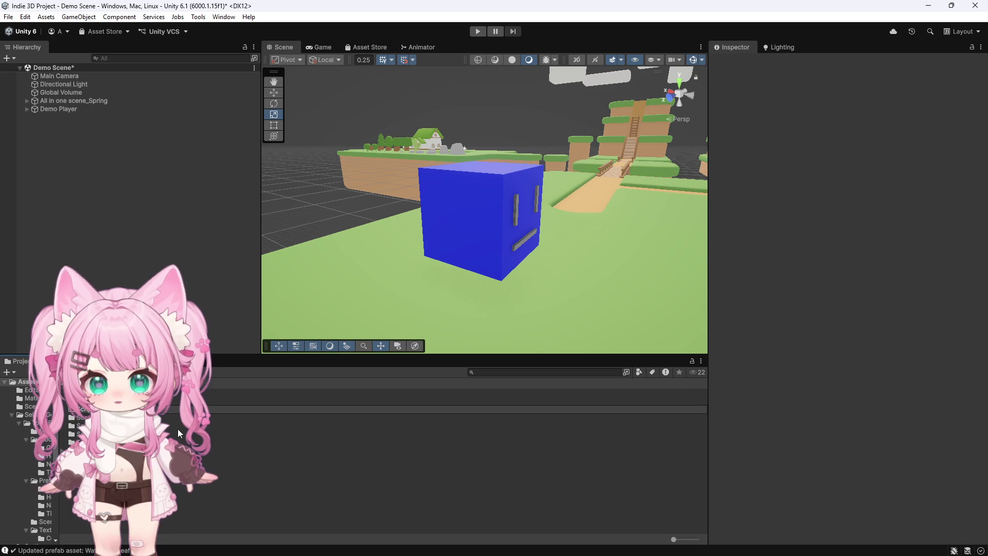
pyautogui.press('Return')
pyautogui.doubleClick(221, 410)
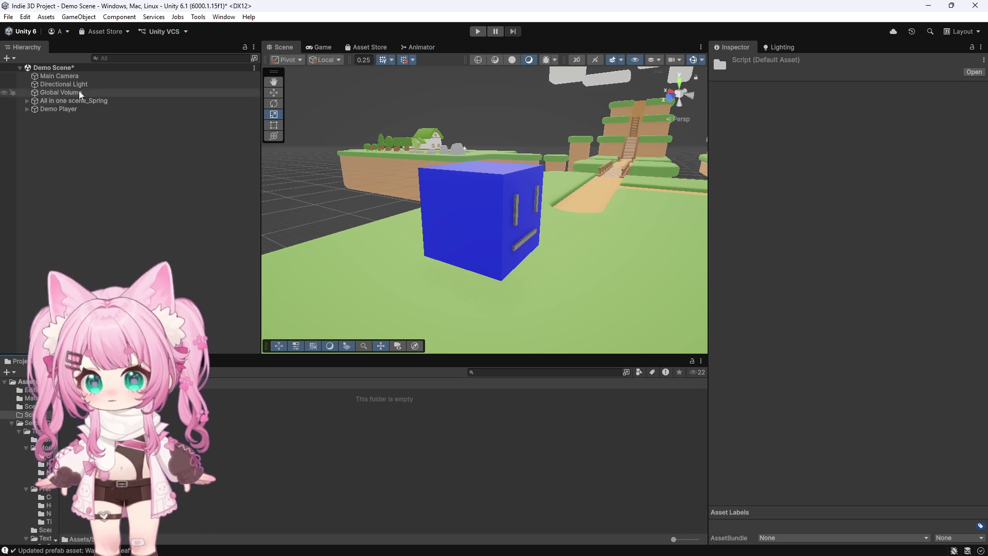
# Add a Character Controller component to the Demo Player cube.
pyautogui.click(59, 109)
pyautogui.click(838, 489)
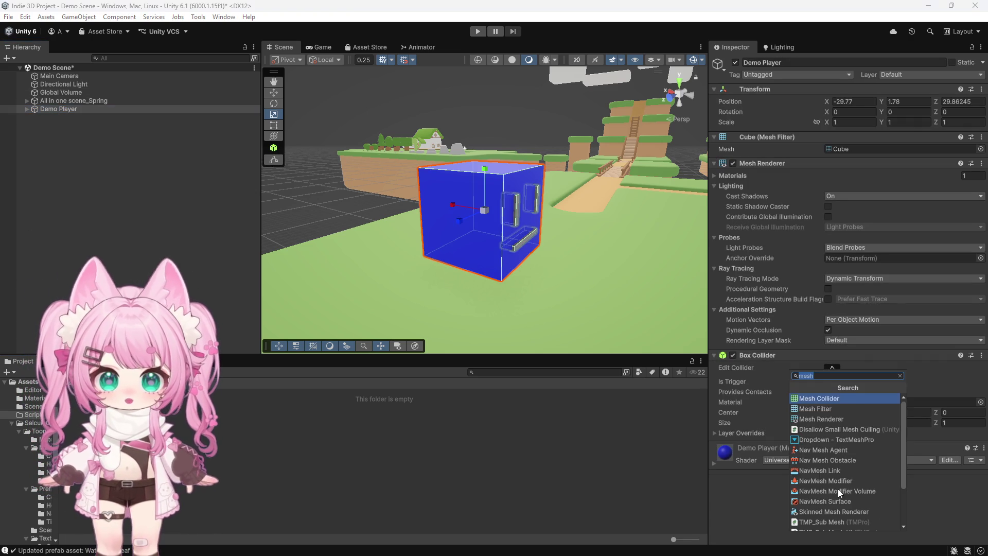
pyautogui.write('character')
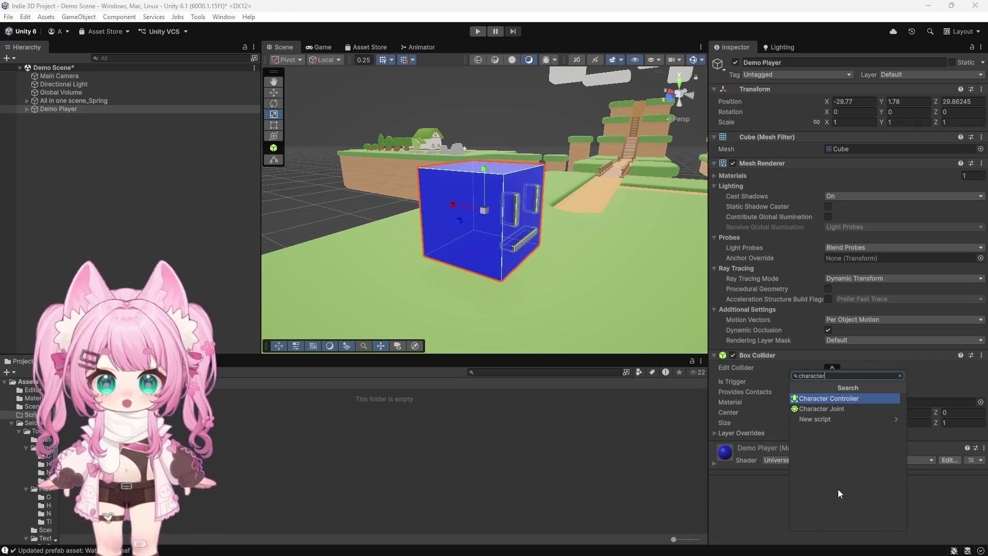
pyautogui.click(827, 397)
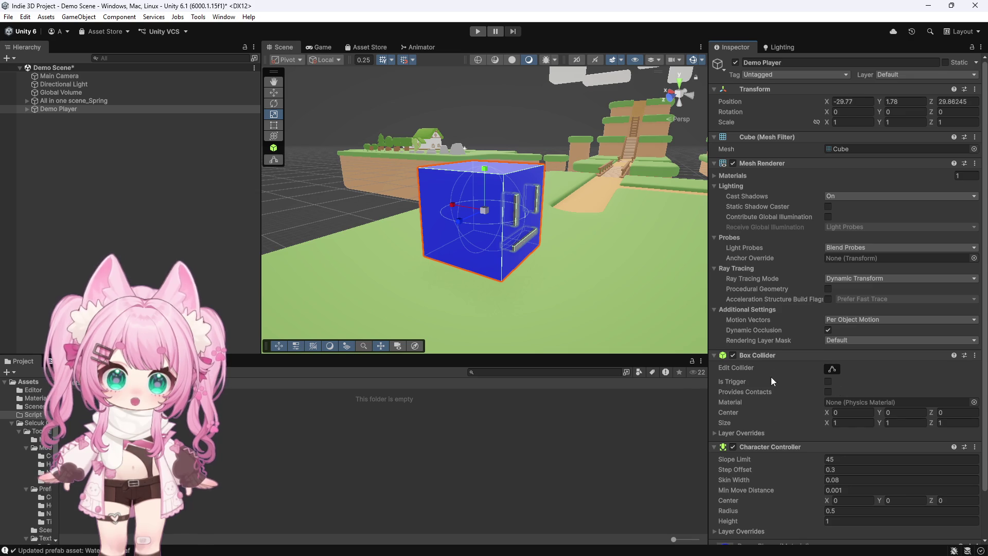
pyautogui.scroll(-3, 773, 342)
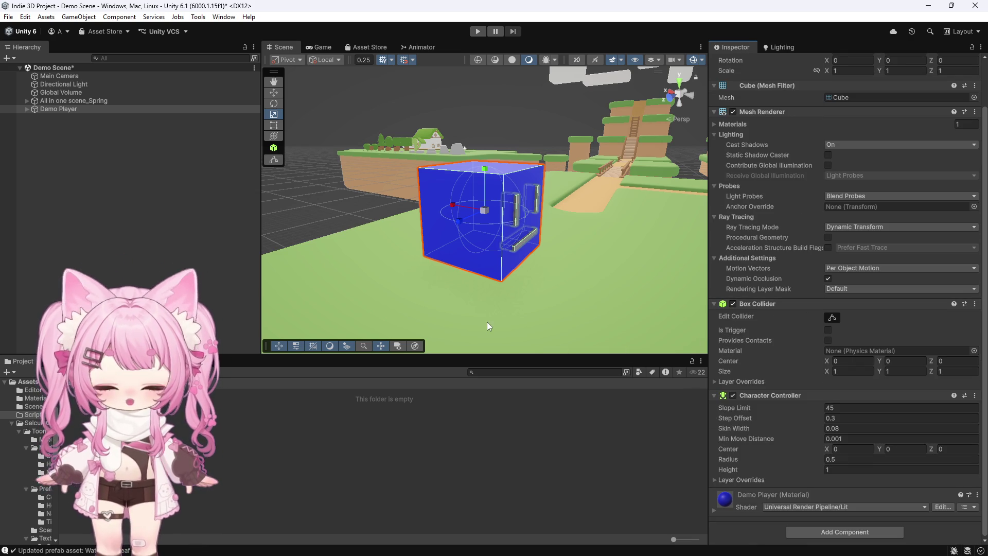
pyautogui.moveTo(578, 239)
pyautogui.mouseDown()
pyautogui.moveTo(518, 203)
pyautogui.moveTo(441, 192)
pyautogui.mouseUp()
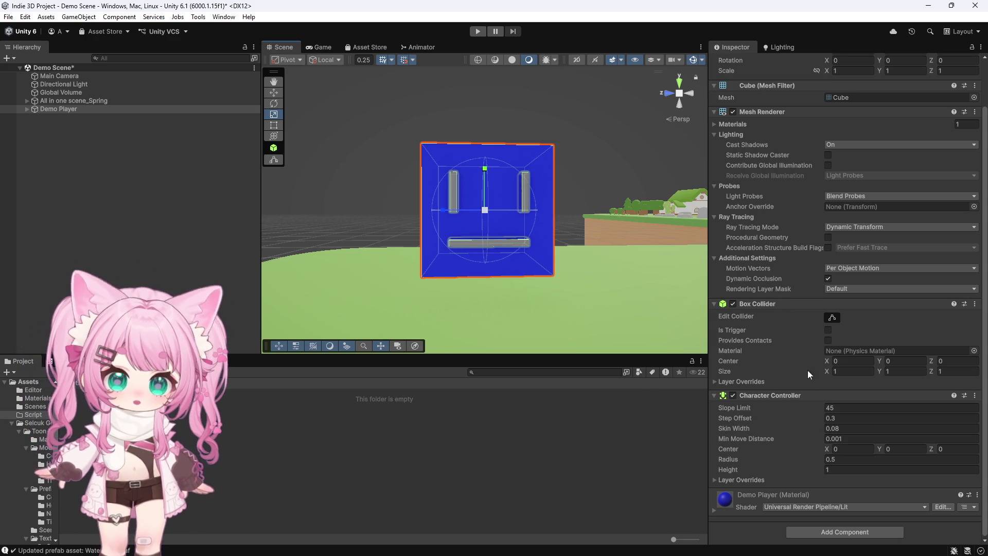
# Set the Character Controller height to 1.8, reverting Centre Y from 0.9 back to 0.
pyautogui.click(839, 469)
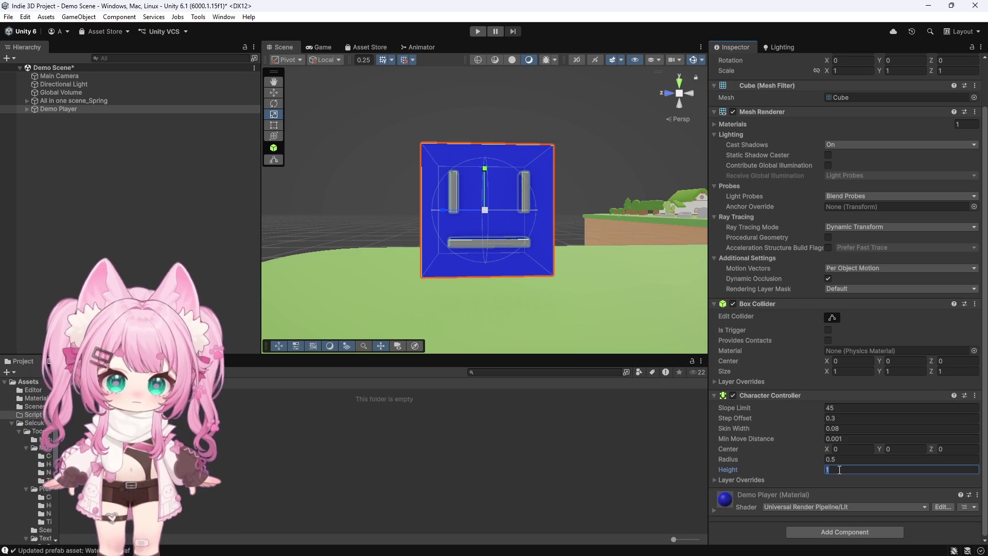
pyautogui.write('1.8')
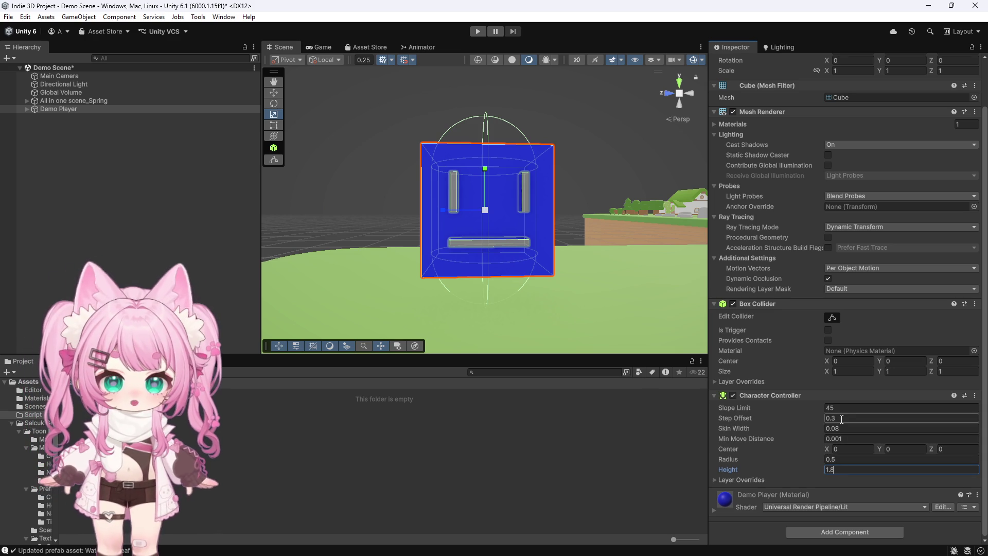
pyautogui.click(896, 449)
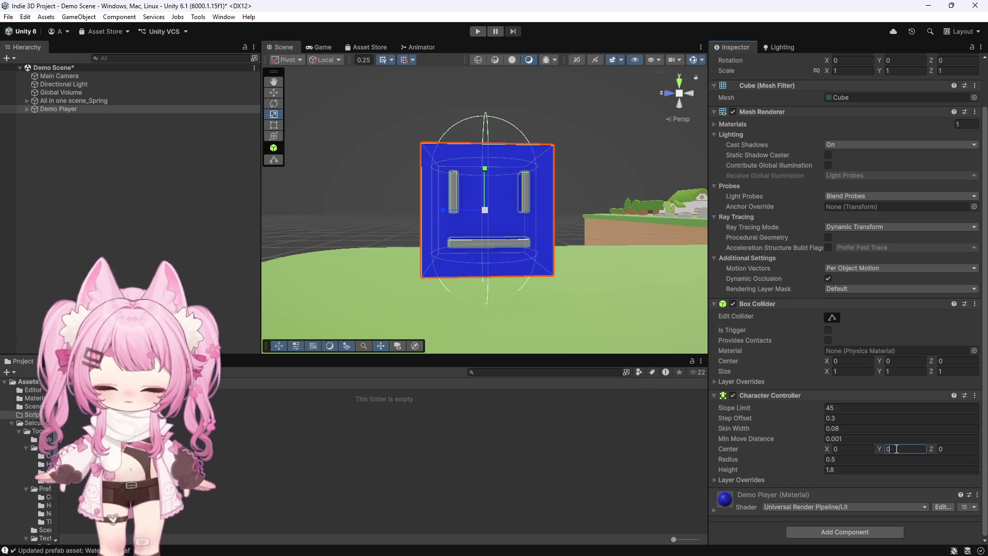
pyautogui.write('0.9')
pyautogui.scroll(-2, 506, 251)
pyautogui.scroll(-1, 507, 248)
pyautogui.press('BackSpace')
pyautogui.press('BackSpace')
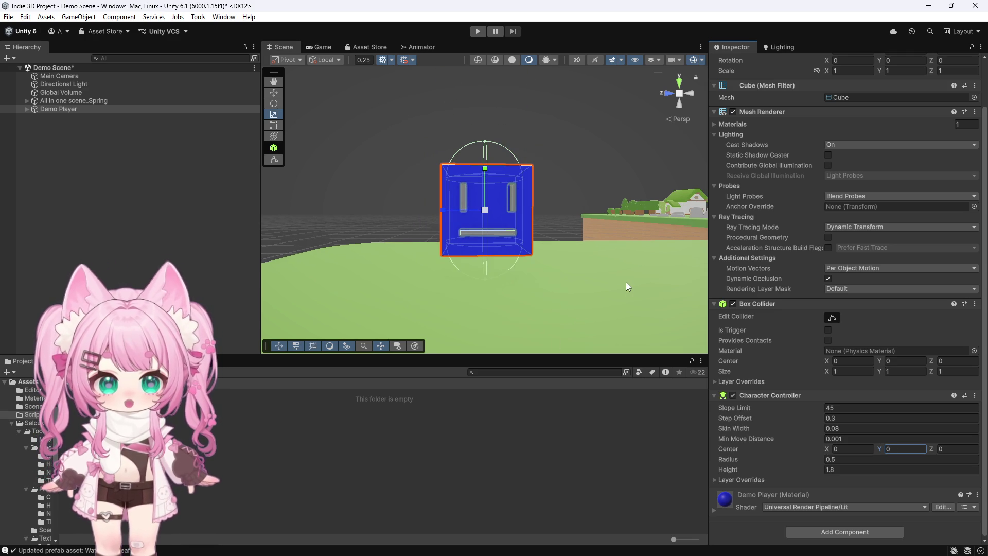
# Delete the Demo Player cube from the scene.
pyautogui.scroll(3, 502, 242)
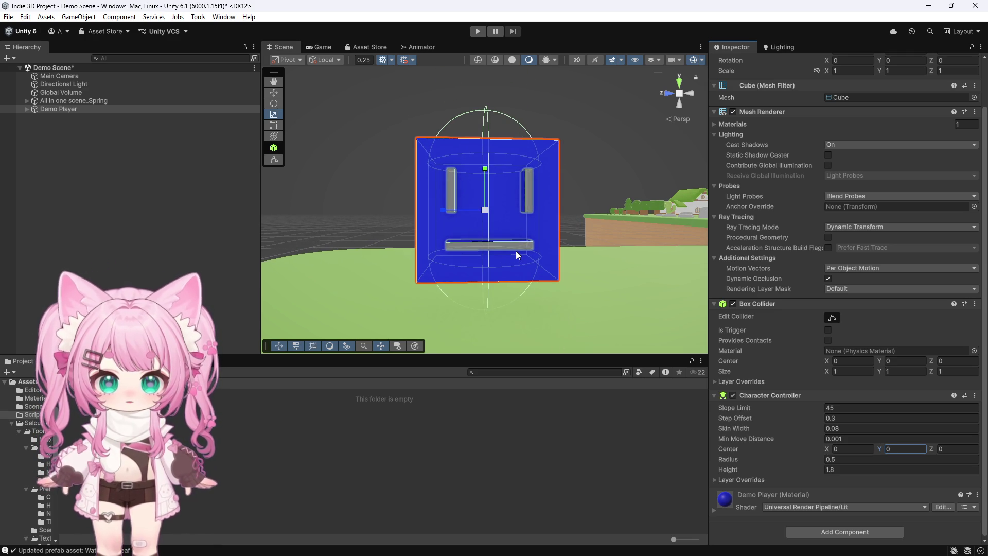
pyautogui.scroll(-2, 517, 254)
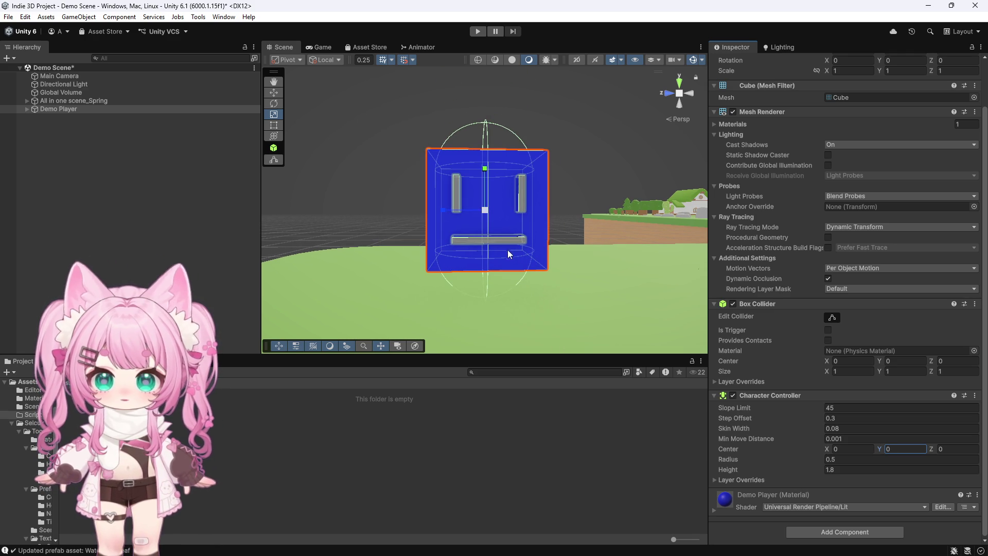
pyautogui.press('Delete')
pyautogui.rightClick(61, 132)
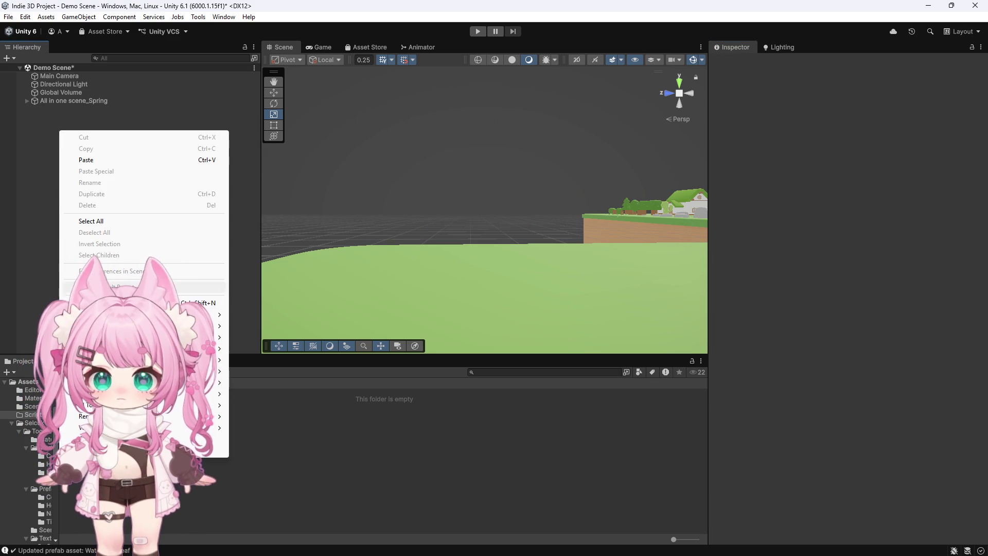
# Add a Capsule 3D object and view the level from the Top view.
pyautogui.moveTo(205, 326)
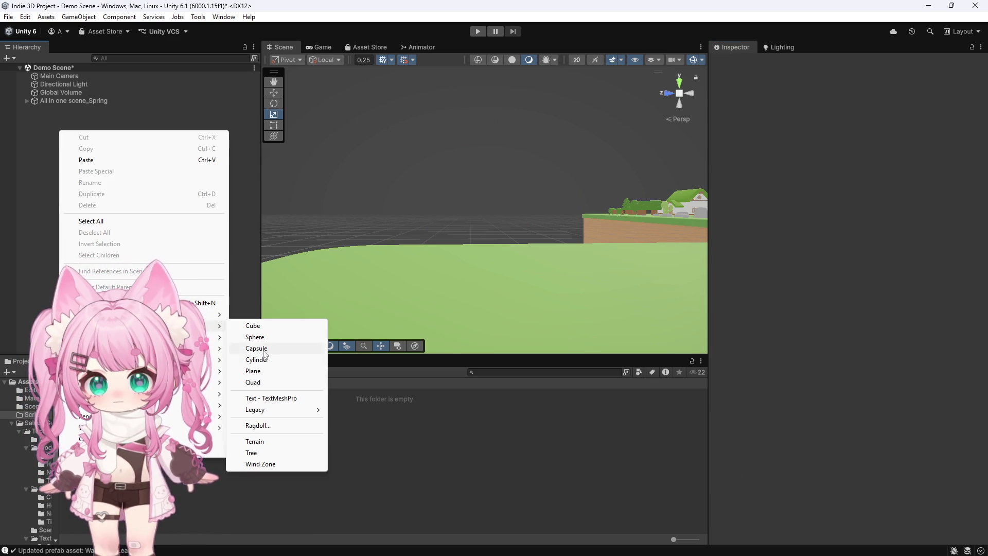
pyautogui.click(264, 353)
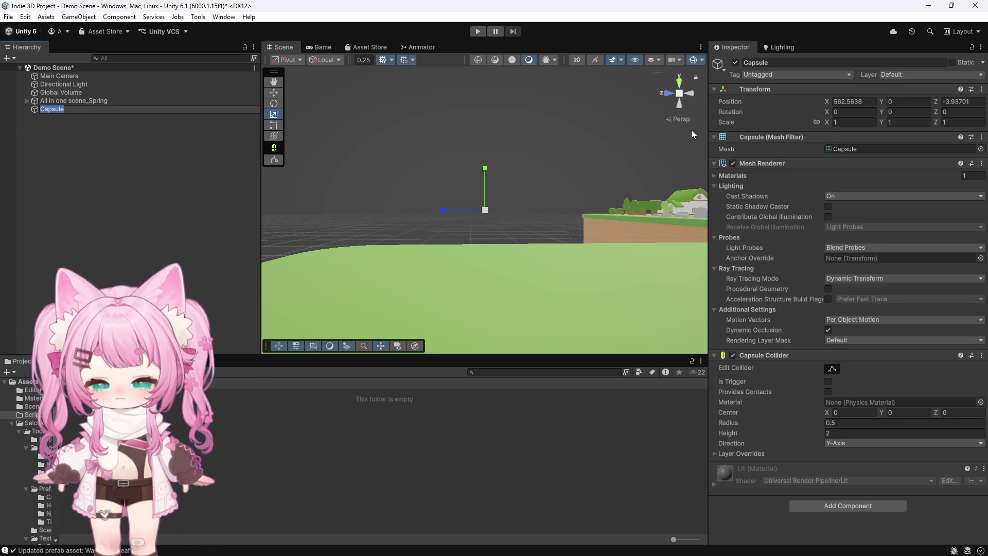
pyautogui.click(679, 81)
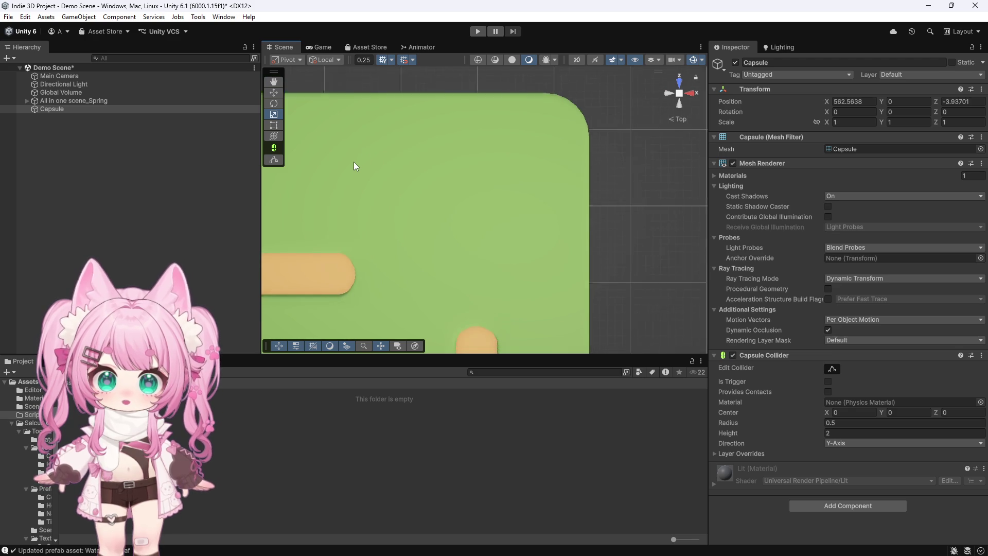
pyautogui.scroll(-10, 354, 162)
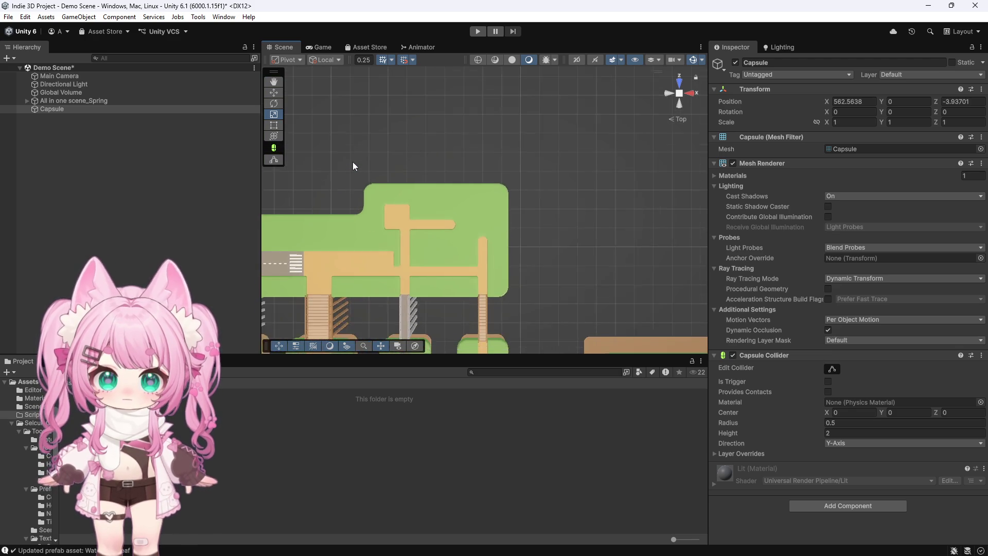
pyautogui.scroll(-10, 353, 165)
pyautogui.scroll(-10, 358, 185)
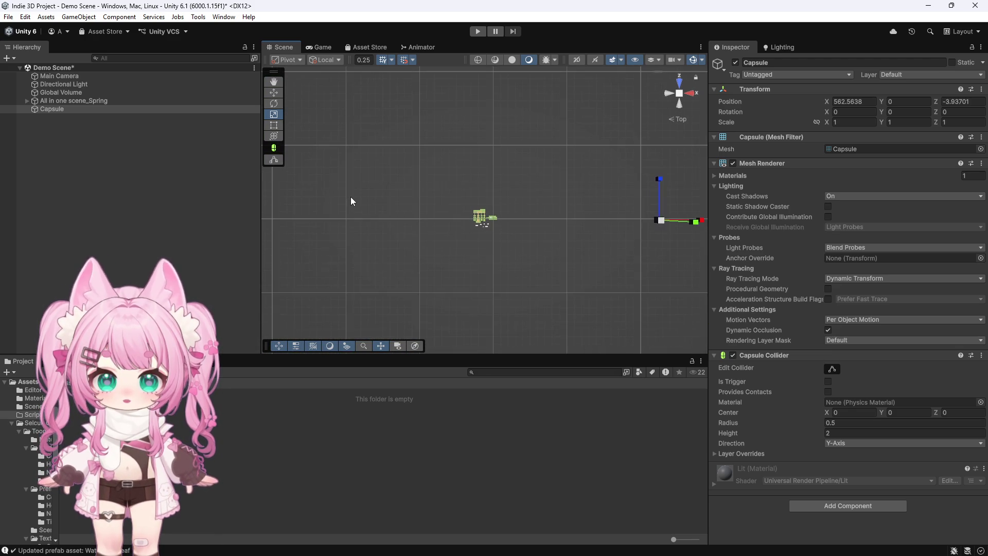
pyautogui.scroll(-2, 352, 197)
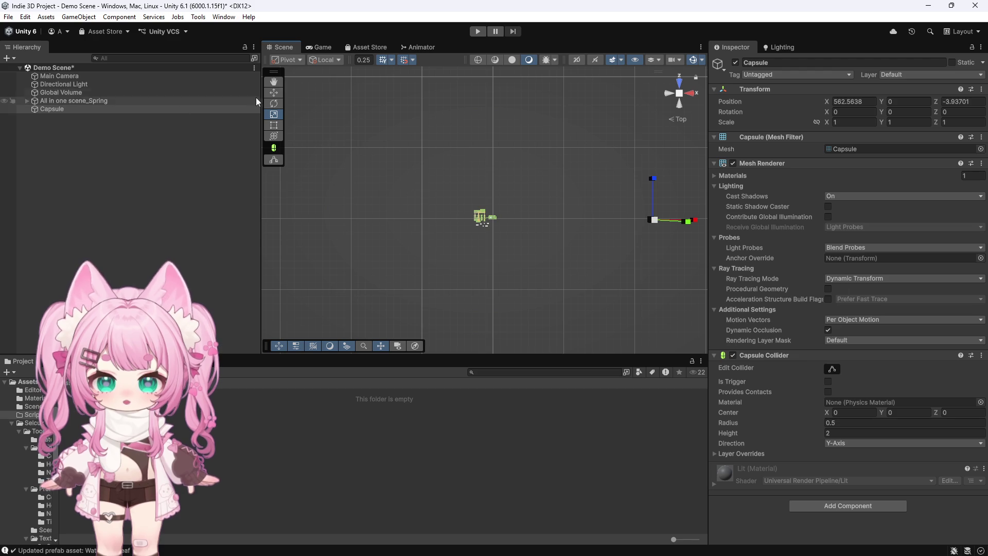
# Move the capsule onto the level's green area at X -30.19, Y 2, Z 28.81.
pyautogui.moveTo(519, 219); pyautogui.dragTo(523, 214)
pyautogui.press('f')
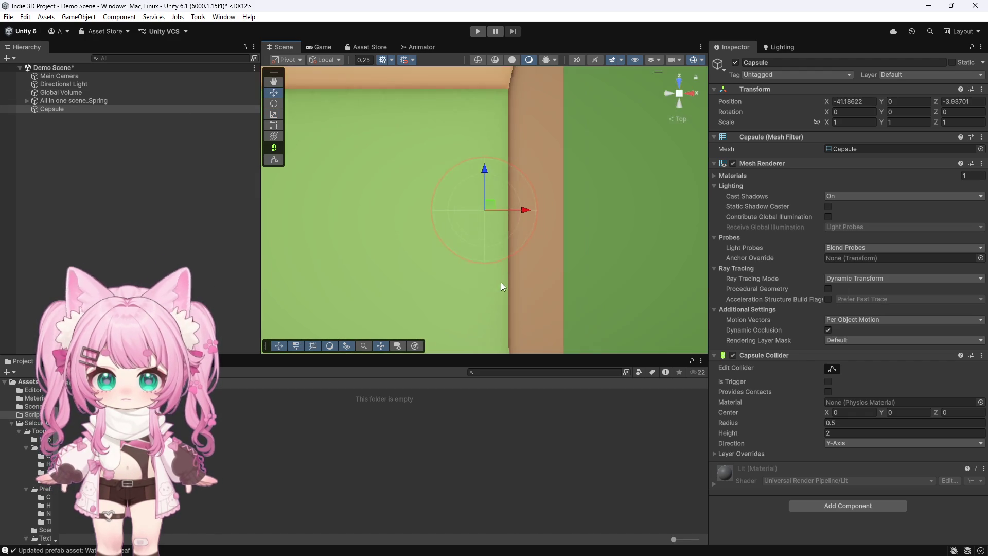
pyautogui.scroll(-10, 502, 286)
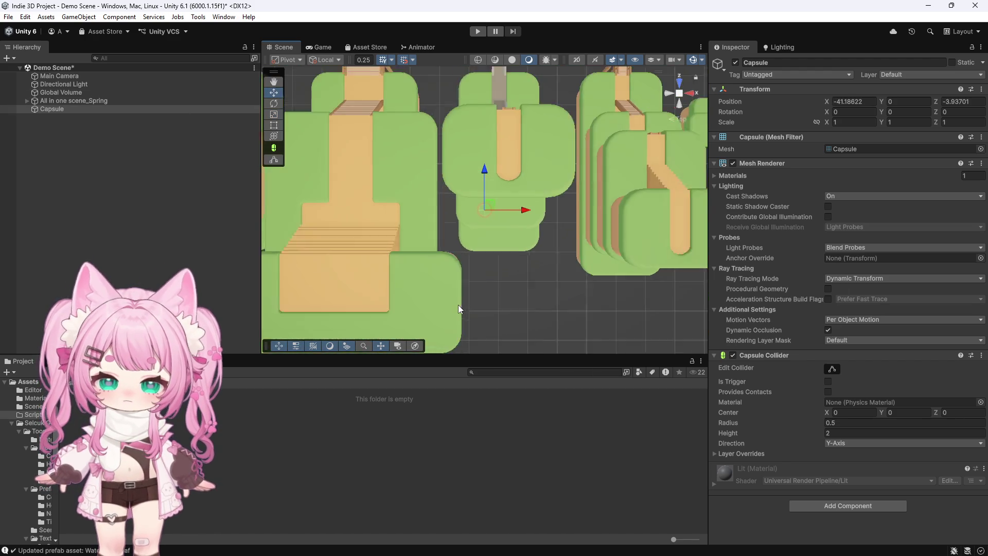
pyautogui.scroll(-8, 459, 307)
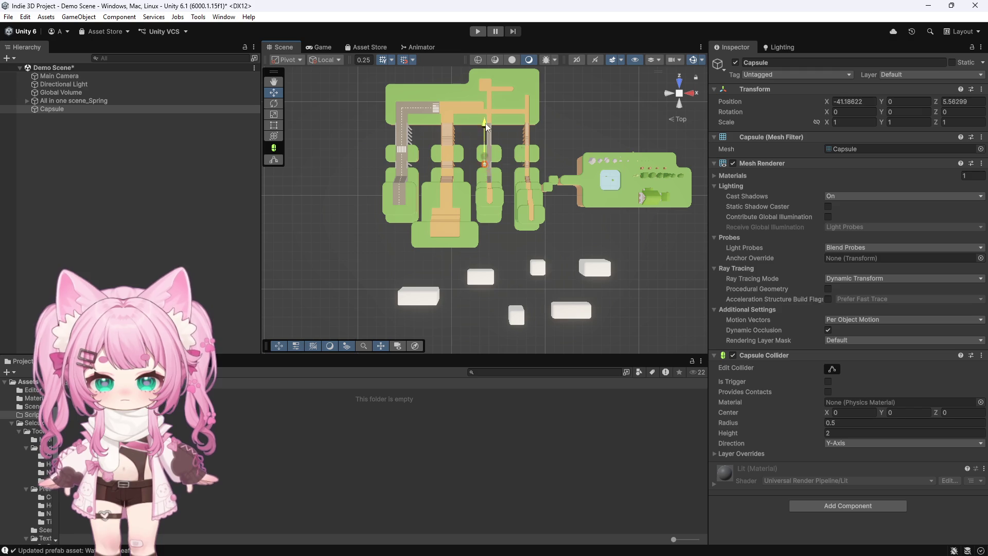
pyautogui.moveTo(485, 88); pyautogui.dragTo(547, 96)
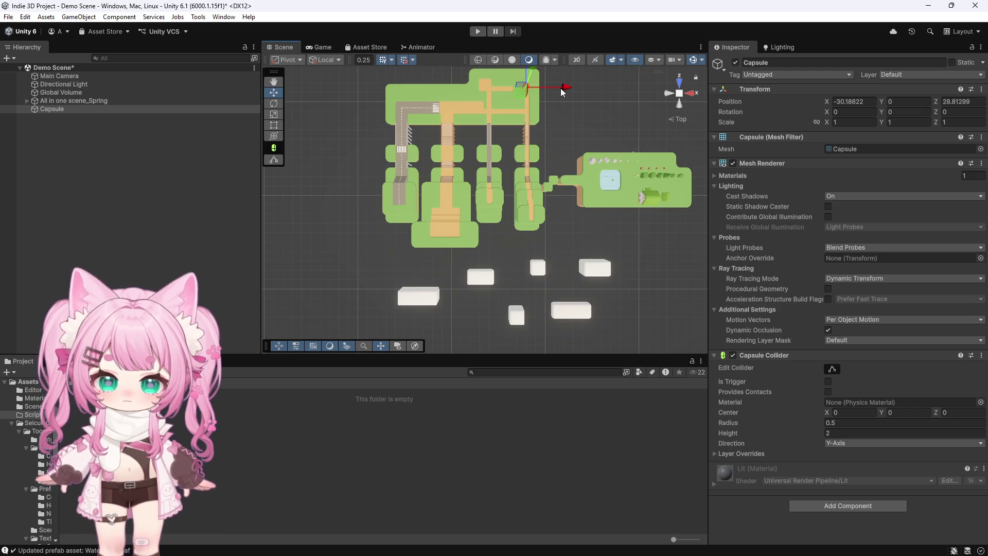
pyautogui.scroll(2, 547, 97)
pyautogui.press('f')
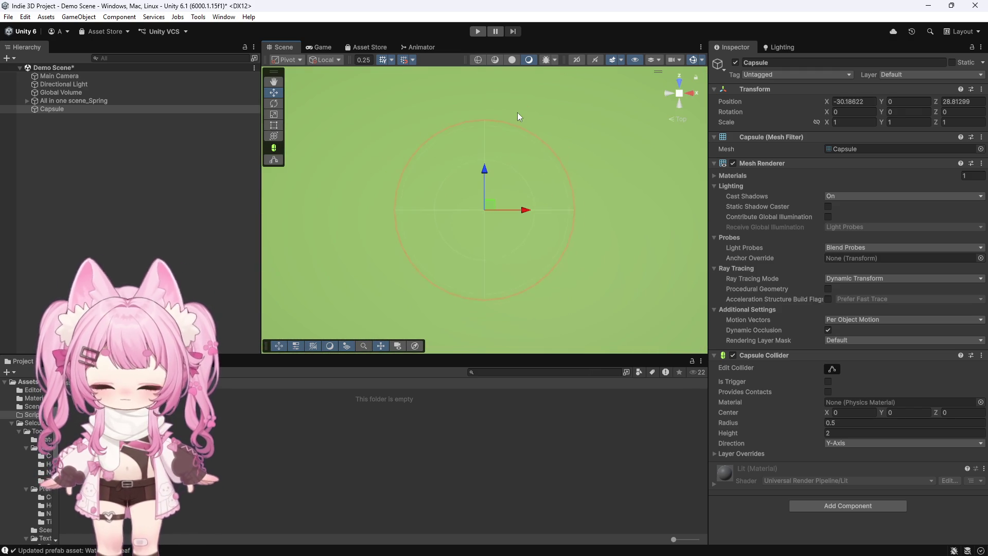
# Orbit the view into perspective around the placed capsule.
pyautogui.moveTo(601, 203)
pyautogui.mouseDown()
pyautogui.moveTo(480, 252)
pyautogui.moveTo(496, 175)
pyautogui.mouseUp()
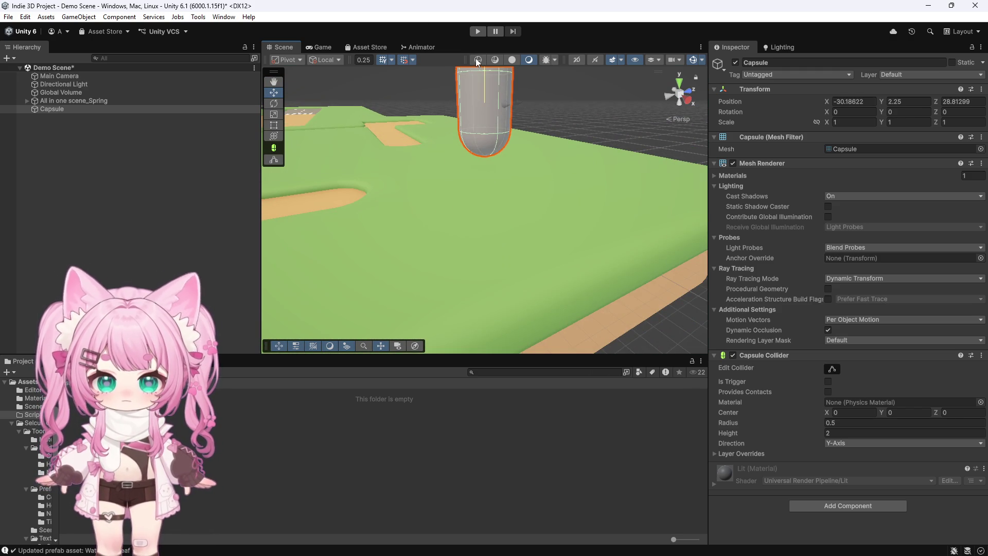
pyautogui.moveTo(472, 84)
pyautogui.mouseDown()
pyautogui.moveTo(553, 149)
pyautogui.moveTo(688, 171)
pyautogui.mouseUp()
pyautogui.rightClick(43, 112)
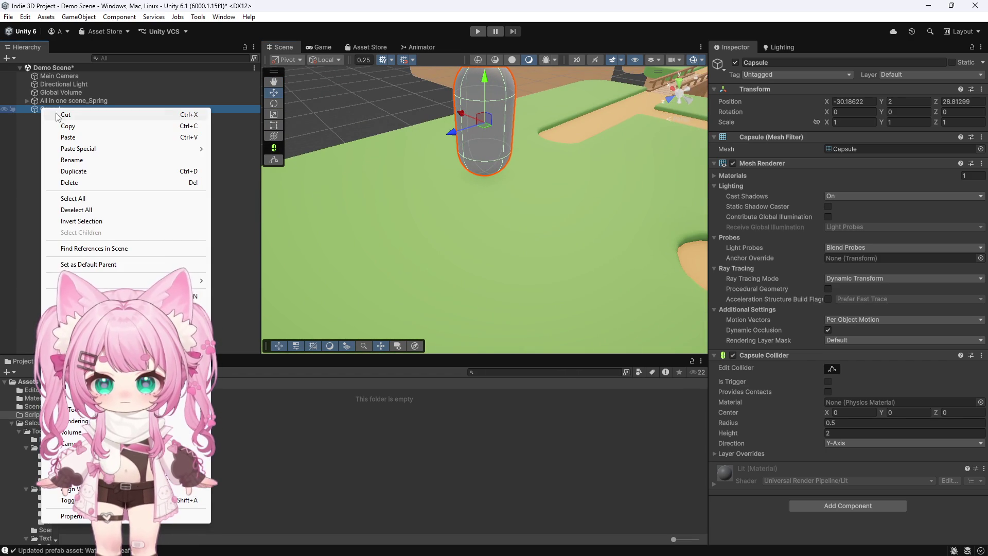
# Add a thin child Cube to the Capsule as its nose and raise it slightly.
pyautogui.moveTo(102, 329)
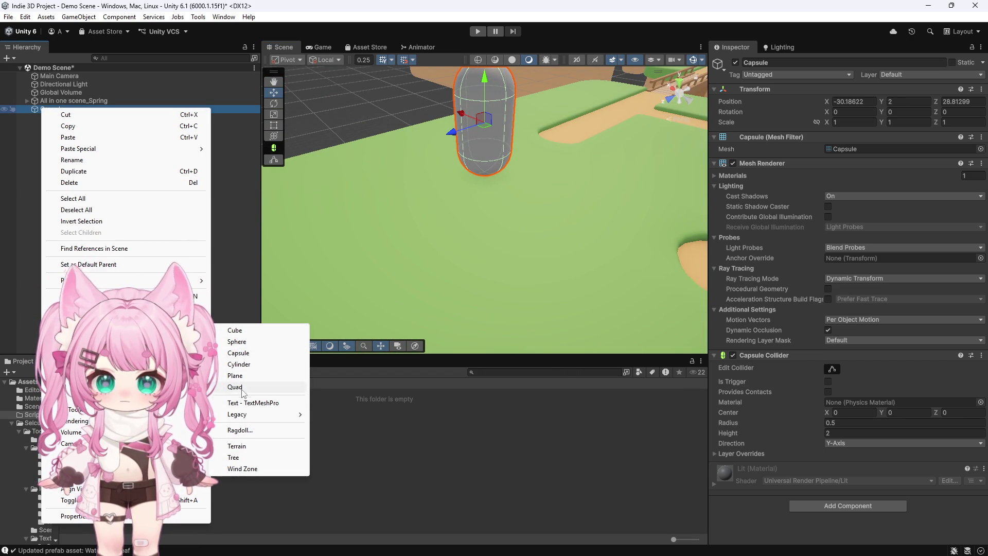
pyautogui.click(241, 332)
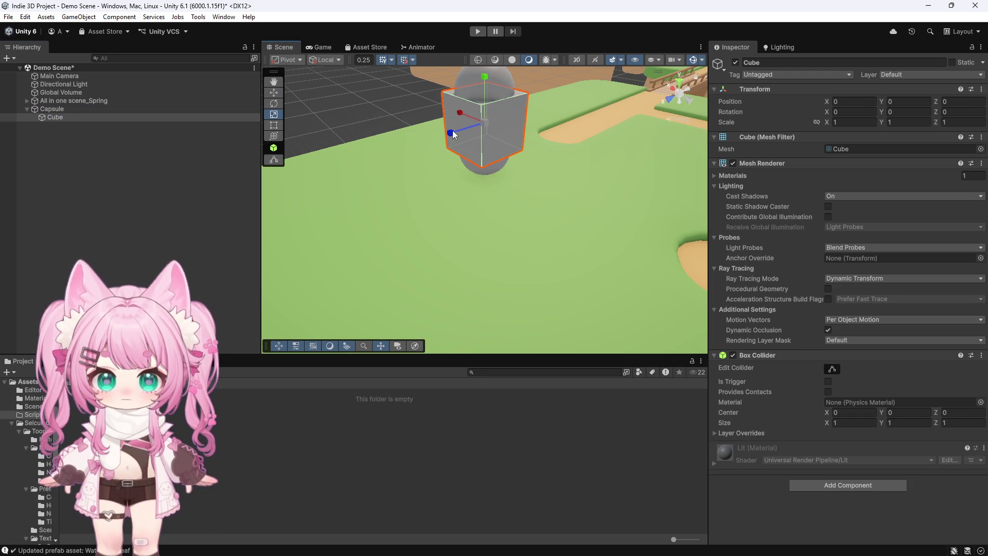
pyautogui.moveTo(469, 125)
pyautogui.mouseDown()
pyautogui.moveTo(465, 114)
pyautogui.moveTo(470, 124)
pyautogui.moveTo(483, 110)
pyautogui.moveTo(461, 130)
pyautogui.moveTo(459, 109)
pyautogui.mouseUp()
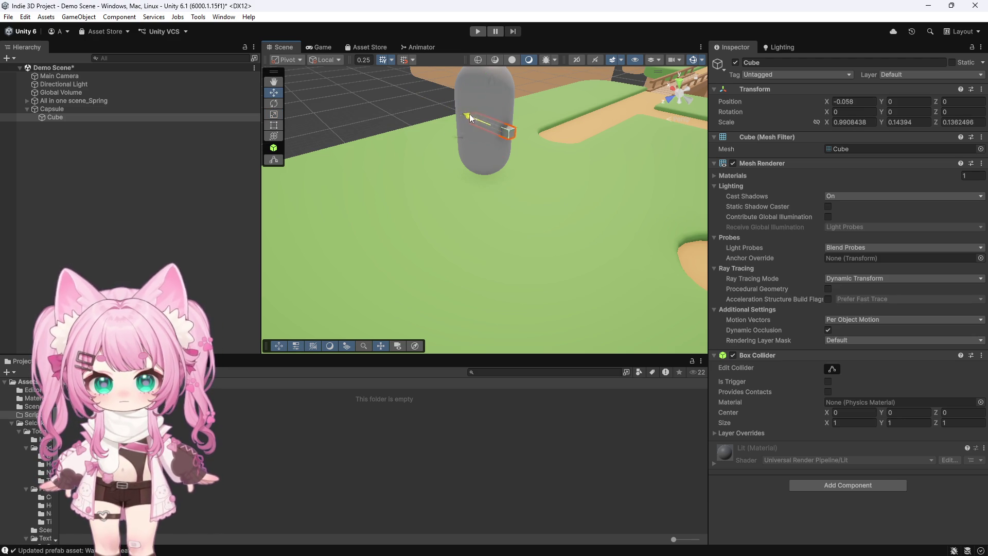
pyautogui.moveTo(511, 74); pyautogui.dragTo(512, 73)
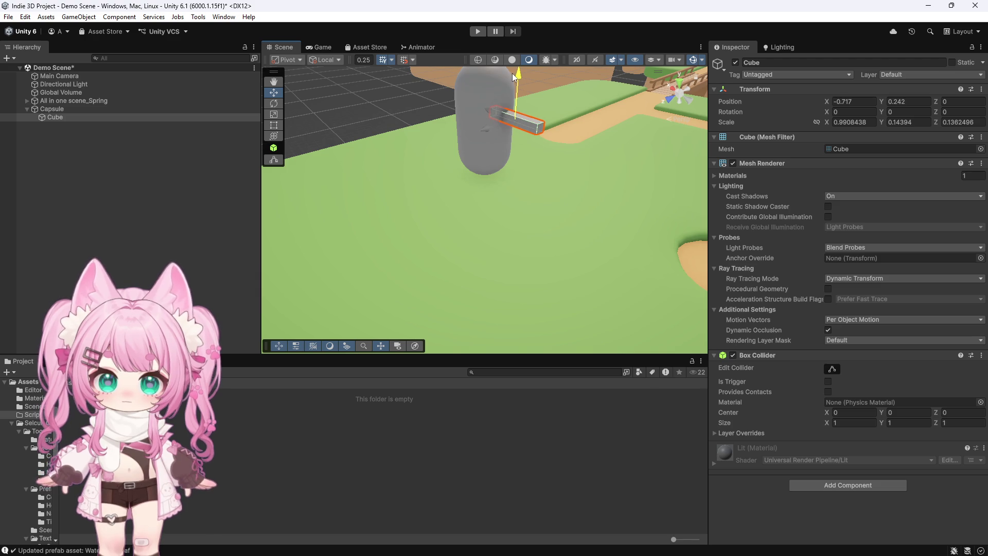
# Orbit to face the capsule, collapse its children and select Capsule.
pyautogui.click(387, 102)
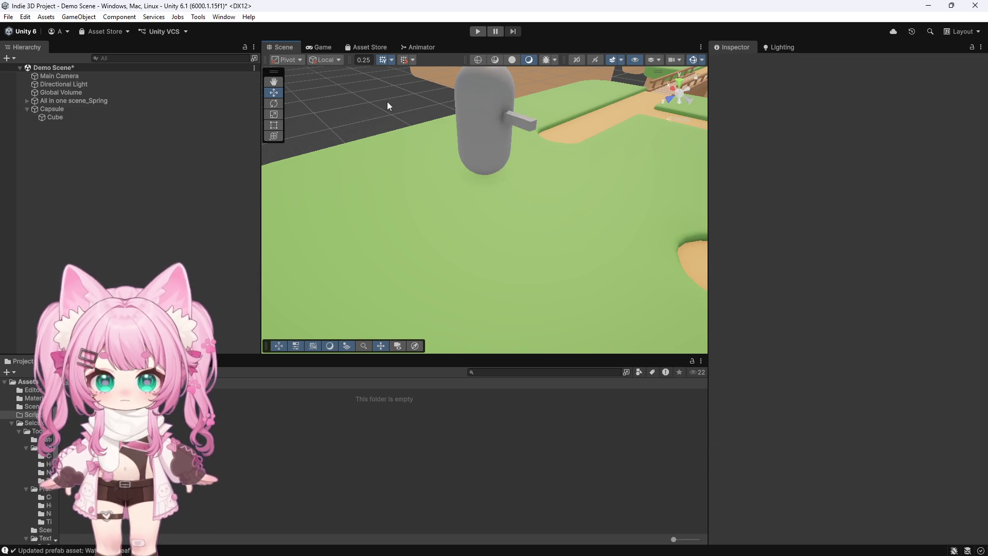
pyautogui.scroll(-2, 386, 105)
pyautogui.moveTo(533, 182)
pyautogui.mouseDown()
pyautogui.moveTo(412, 110)
pyautogui.moveTo(360, 121)
pyautogui.mouseUp()
pyautogui.click(26, 109)
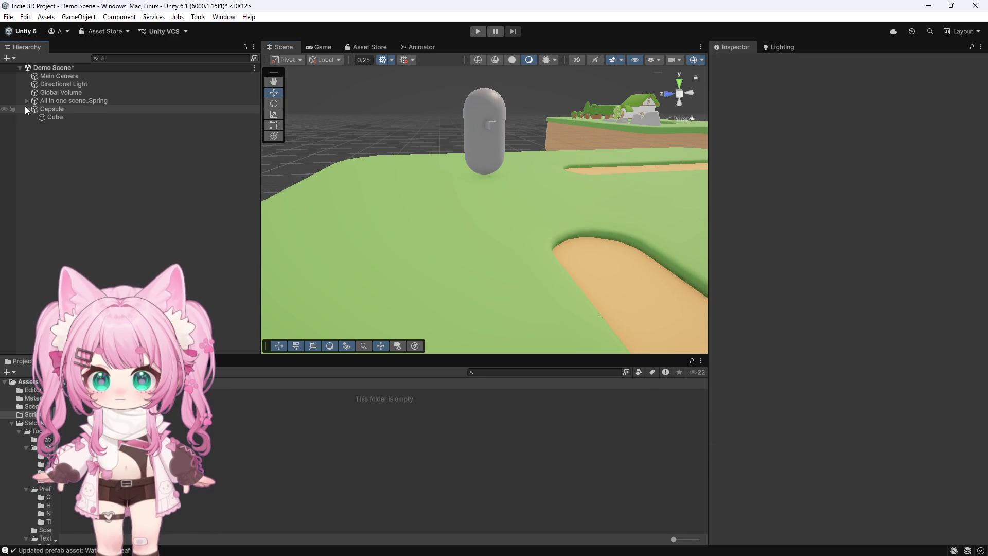
pyautogui.click(66, 109)
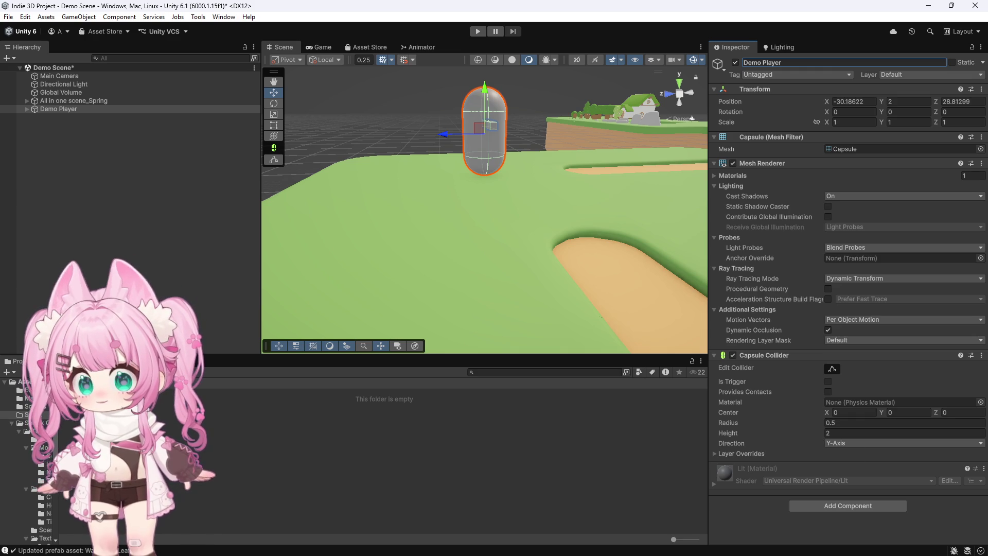
pyautogui.write('Demo Player')
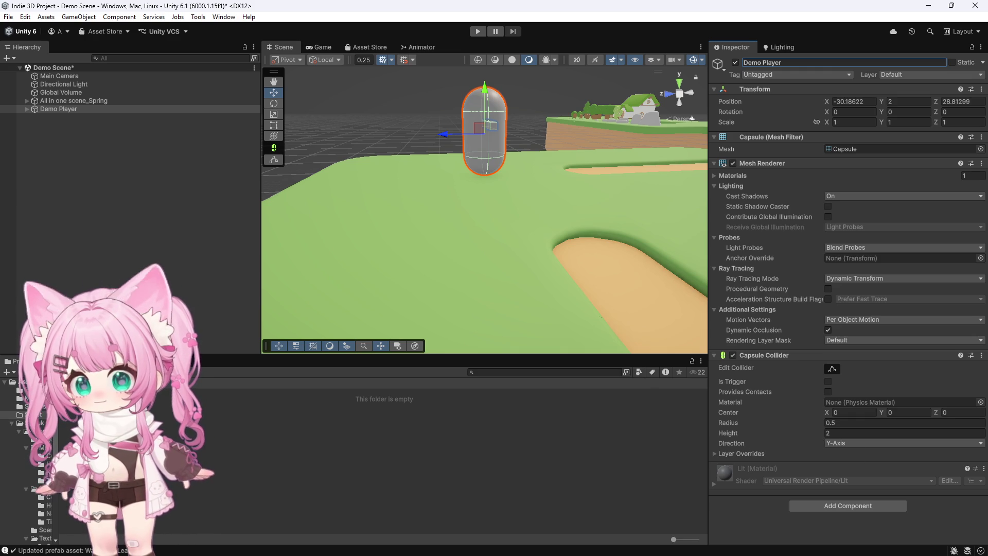
# Swap the capsule's Capsule Collider for a Character Controller (height 2, radius 0.5).
pyautogui.rightClick(868, 356)
pyautogui.click(911, 383)
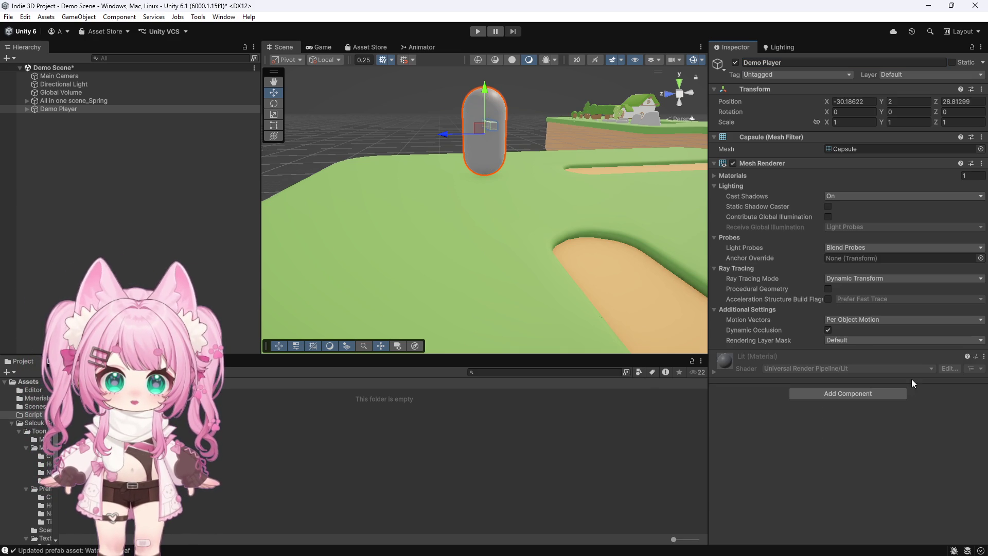
pyautogui.click(830, 387)
pyautogui.write('character')
pyautogui.click(843, 394)
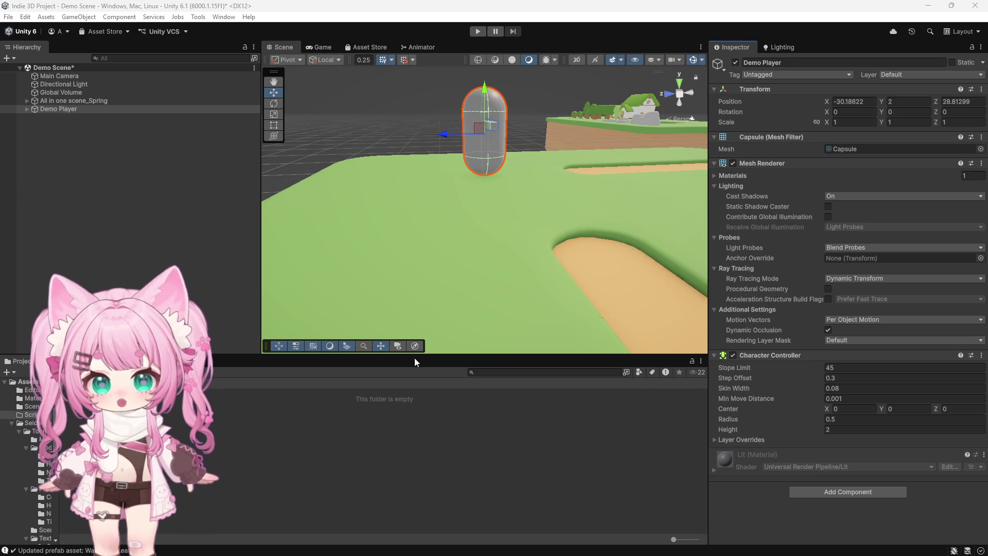
pyautogui.moveTo(393, 127); pyautogui.dragTo(638, 113)
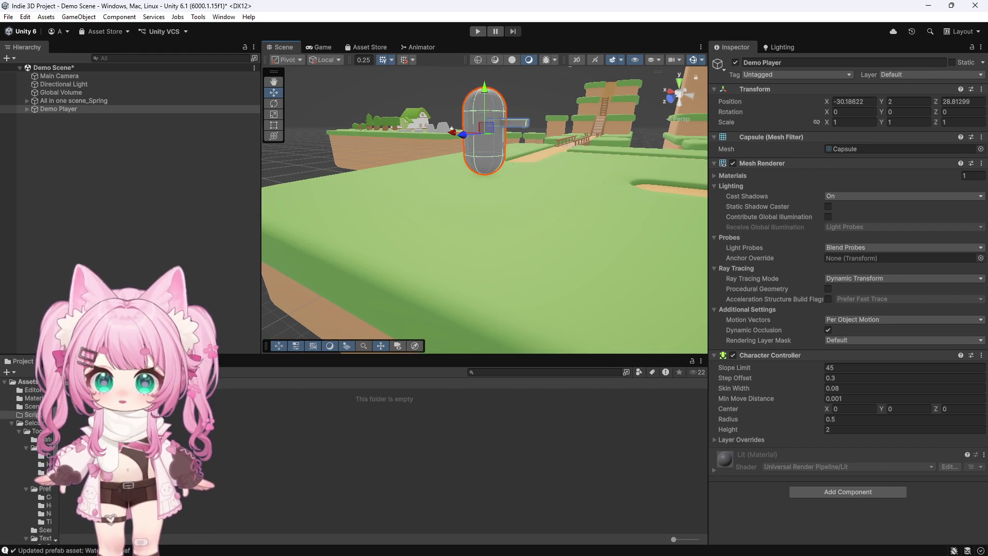
# Apply the blue material from Materials to the capsule body and the nose cube.
pyautogui.click(26, 381)
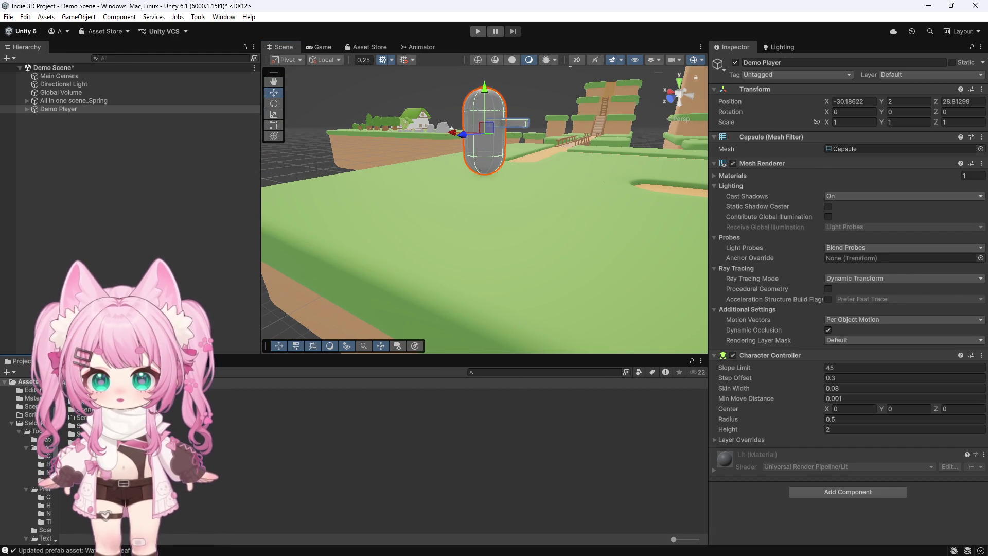
pyautogui.click(32, 398)
pyautogui.moveTo(77, 402)
pyautogui.mouseDown()
pyautogui.moveTo(296, 280)
pyautogui.moveTo(483, 129)
pyautogui.mouseUp()
pyautogui.moveTo(288, 392)
pyautogui.mouseDown()
pyautogui.moveTo(411, 257)
pyautogui.moveTo(513, 123)
pyautogui.mouseUp()
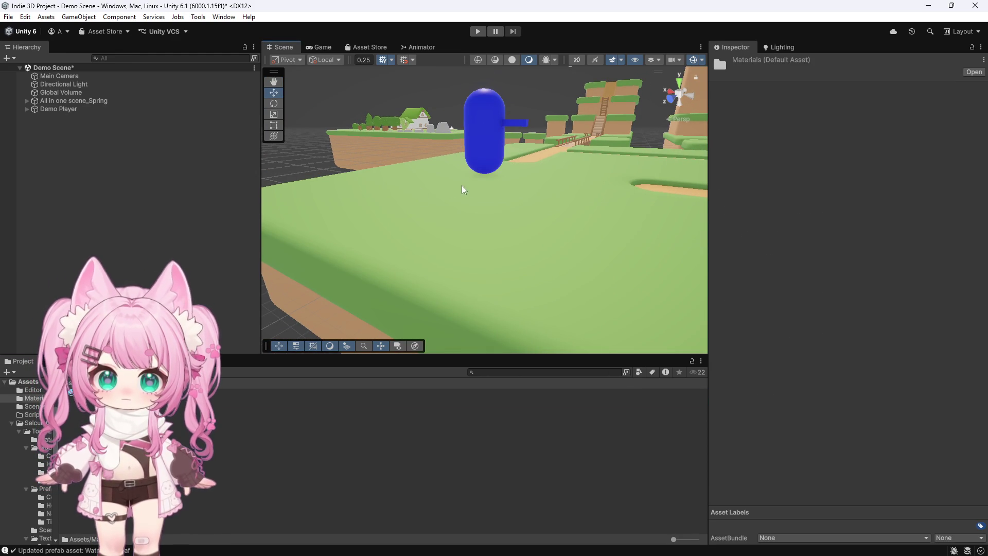
pyautogui.scroll(5, 463, 189)
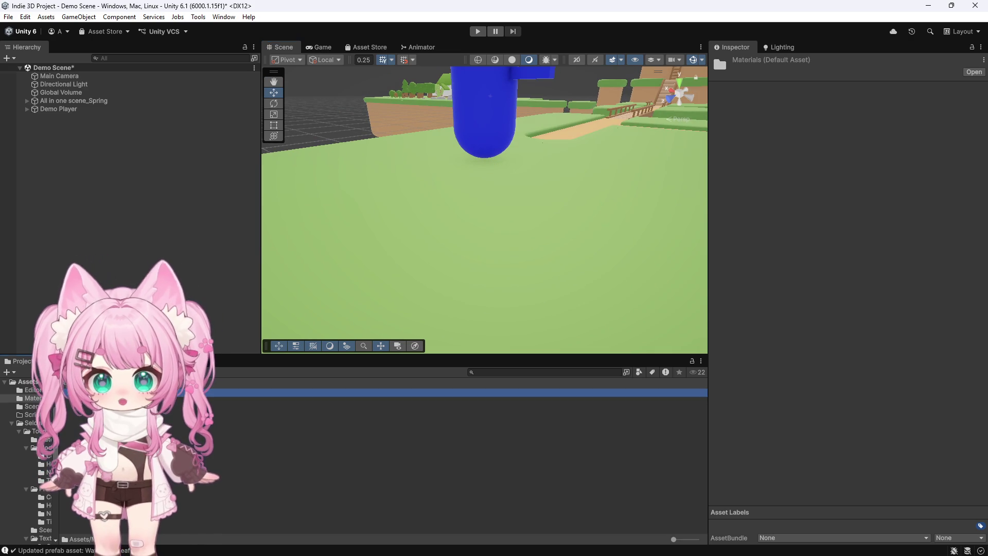
# Duplicate the blue material and rename the copy Demo Red Nose.
pyautogui.hotkey('ctrl', 'd')
pyautogui.rightClick(105, 400)
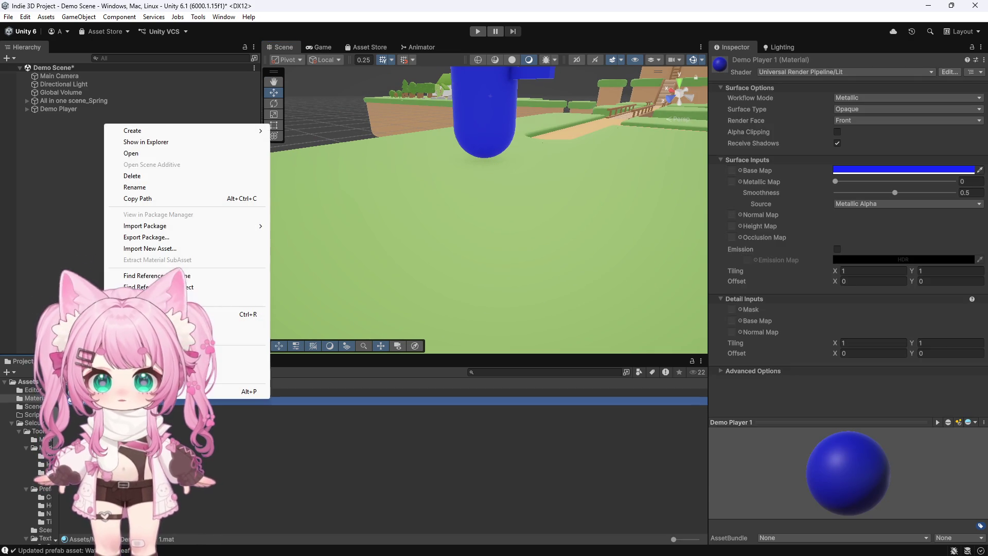
pyautogui.click(144, 188)
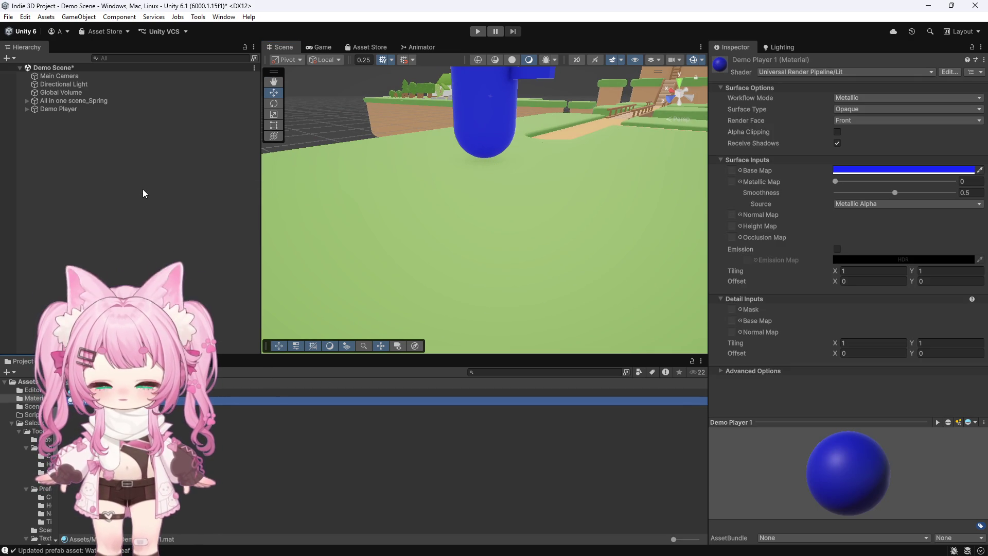
pyautogui.rightClick(93, 401)
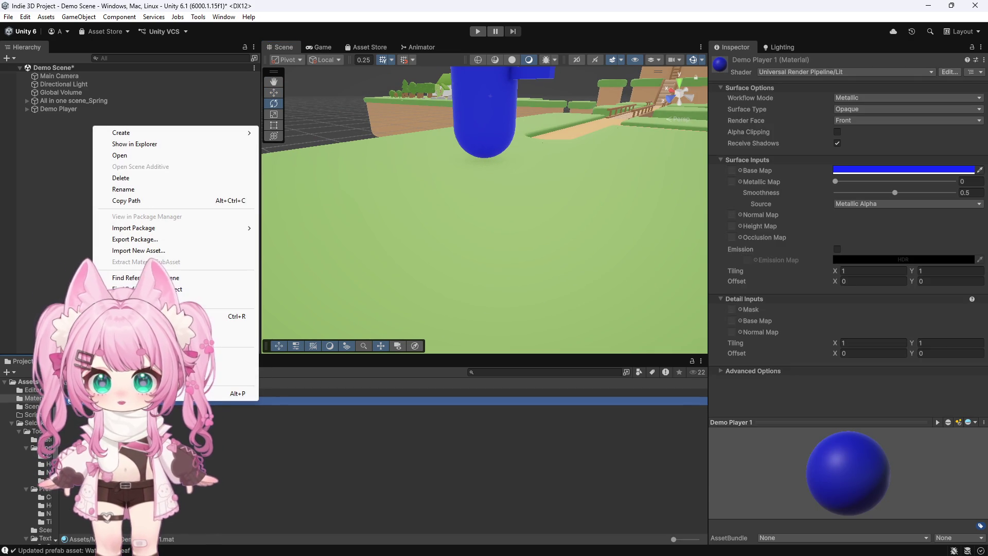
pyautogui.rightClick(103, 399)
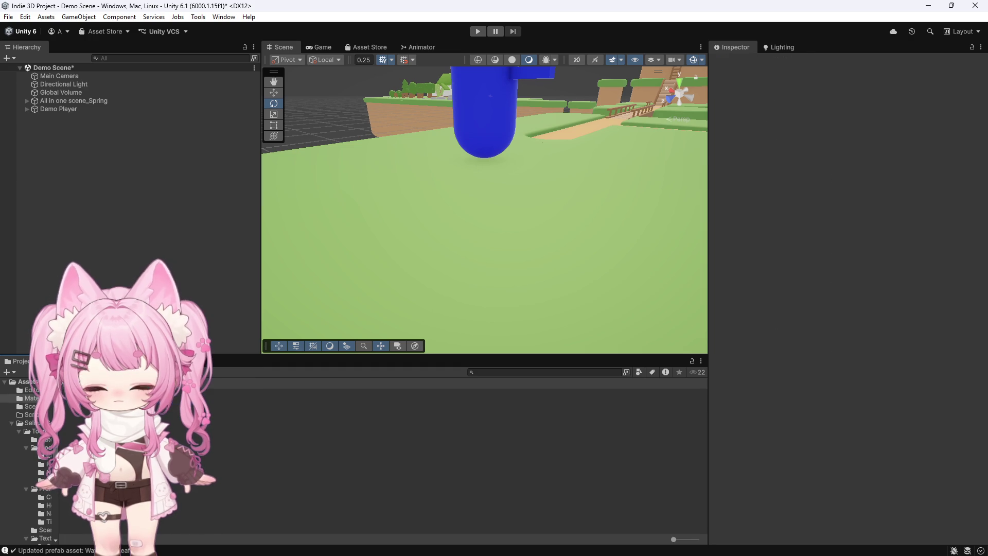
pyautogui.rightClick(104, 399)
pyautogui.click(133, 187)
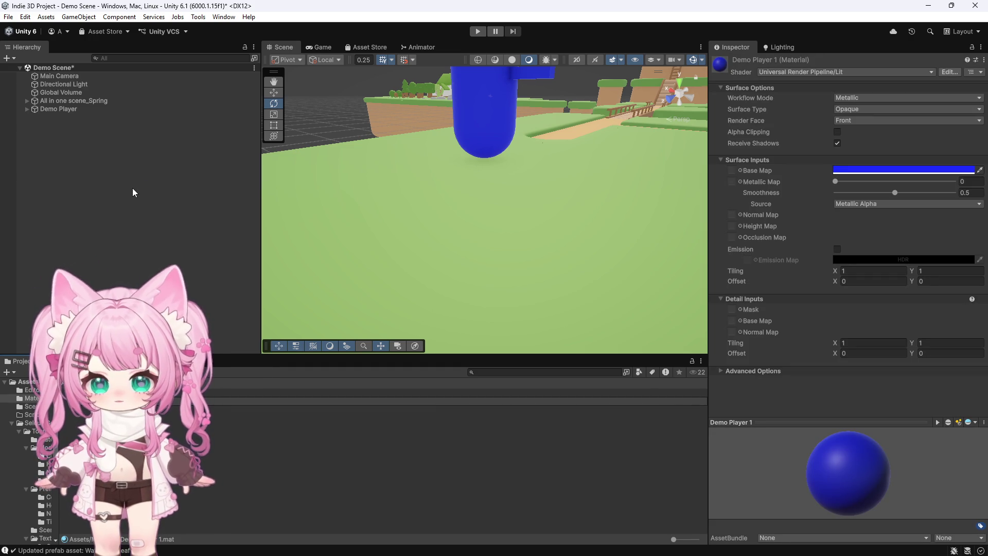
pyautogui.write('Demo Red Nose')
pyautogui.press('Return')
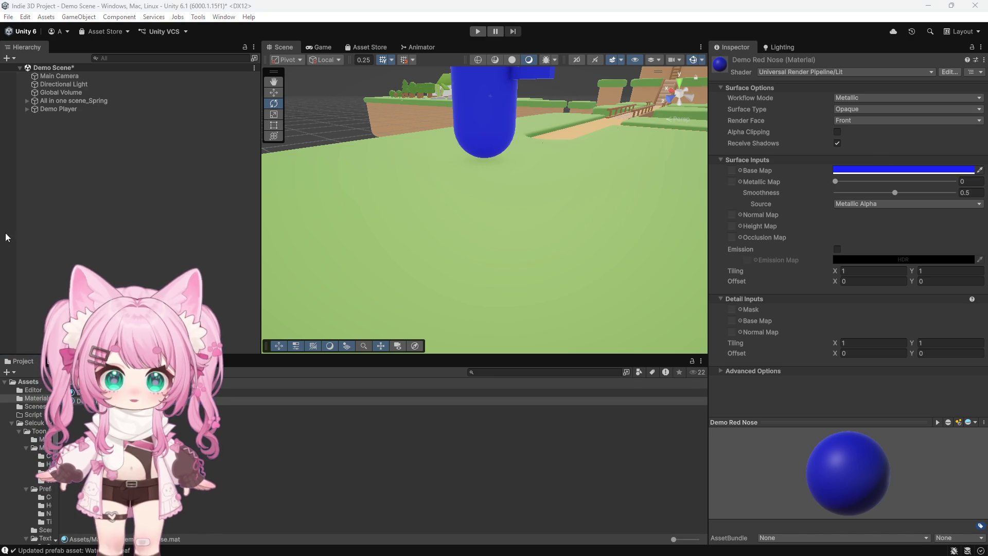
# Apply the Demo Red Nose material to the nose cube.
pyautogui.scroll(-3, 468, 209)
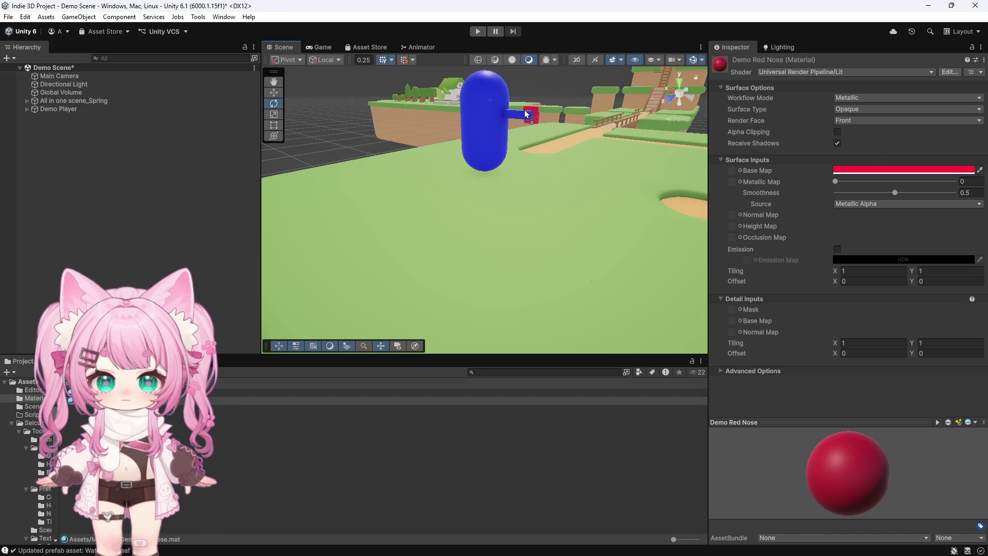
pyautogui.moveTo(522, 115); pyautogui.dragTo(522, 114)
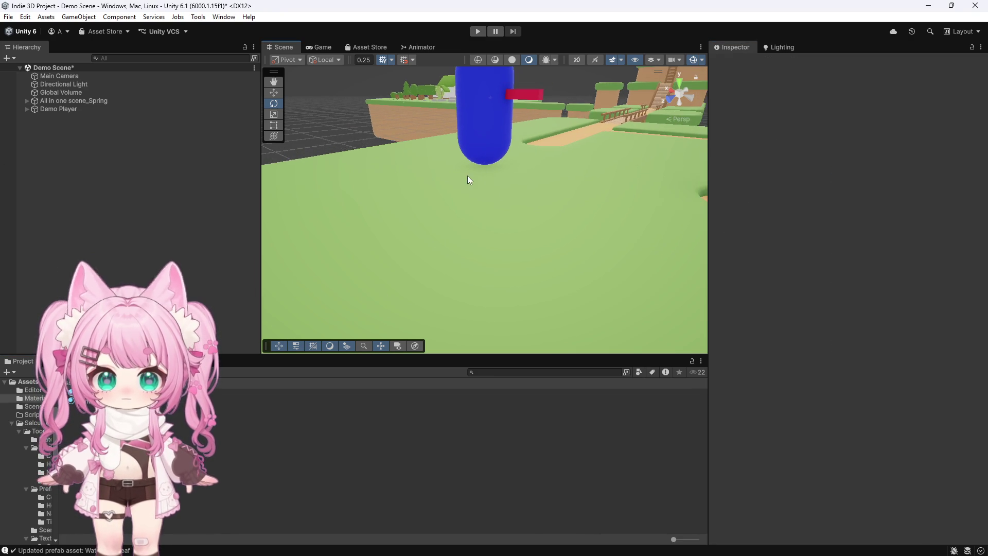
pyautogui.scroll(-3, 461, 221)
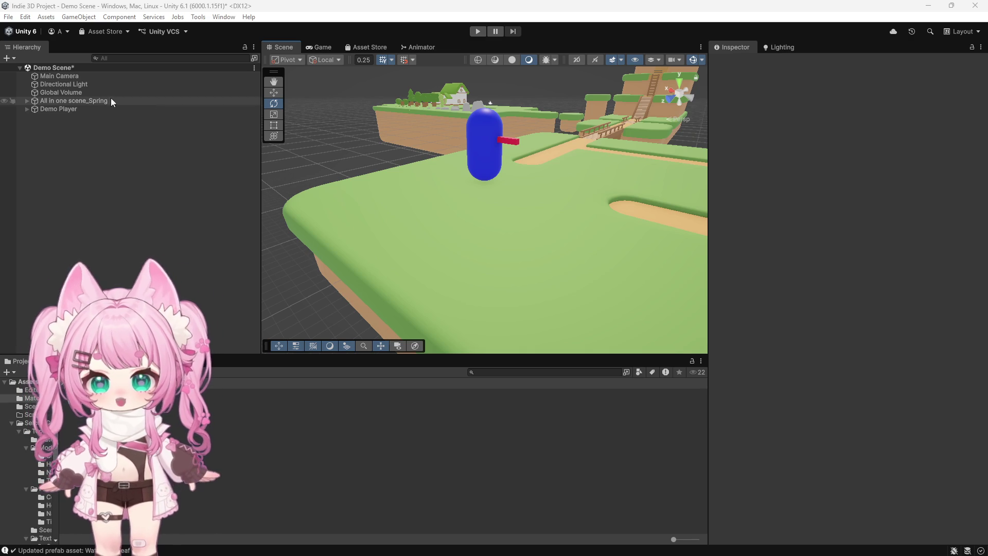
# Select Demo Player to check its Character Controller (slope 45, step offset 0.3, height 2).
pyautogui.click(57, 108)
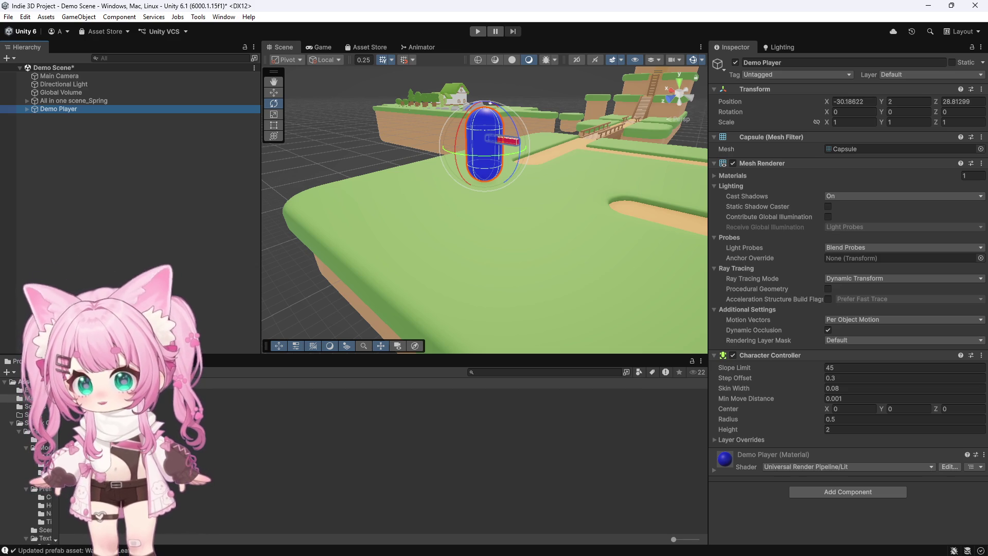
pyautogui.click(33, 434)
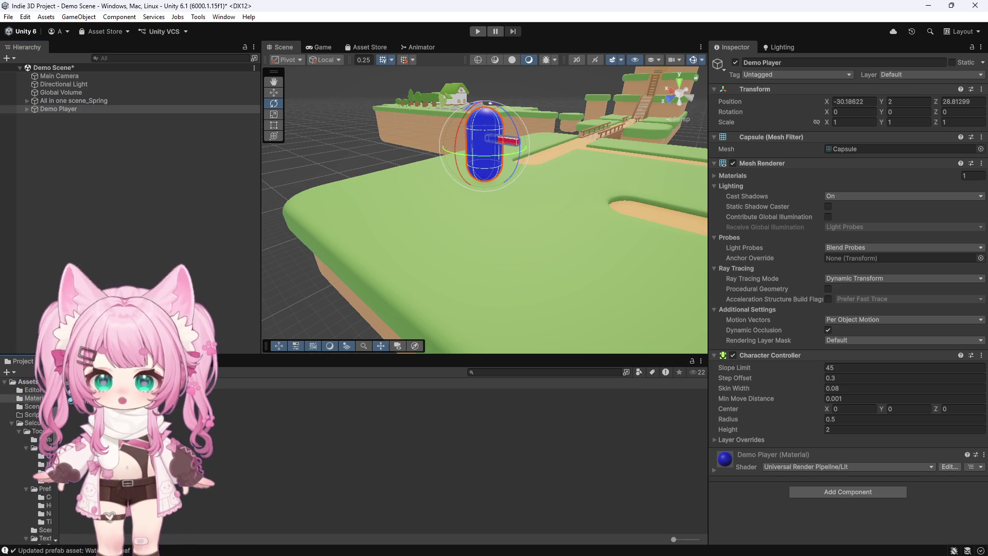
# Create a MonoBehaviour script named ThirdPersonCamera in the Script folder and open it.
pyautogui.rightClick(31, 414)
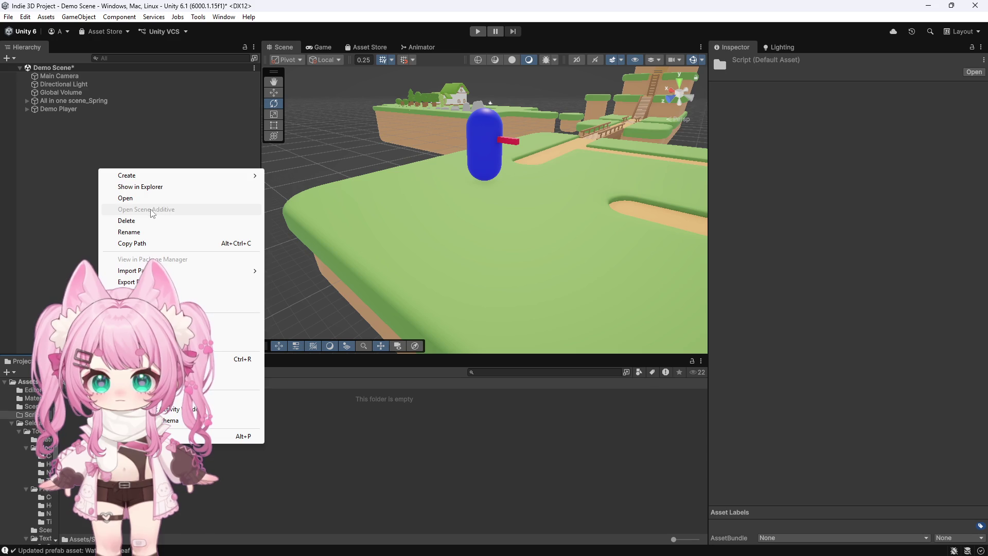
pyautogui.press('Escape')
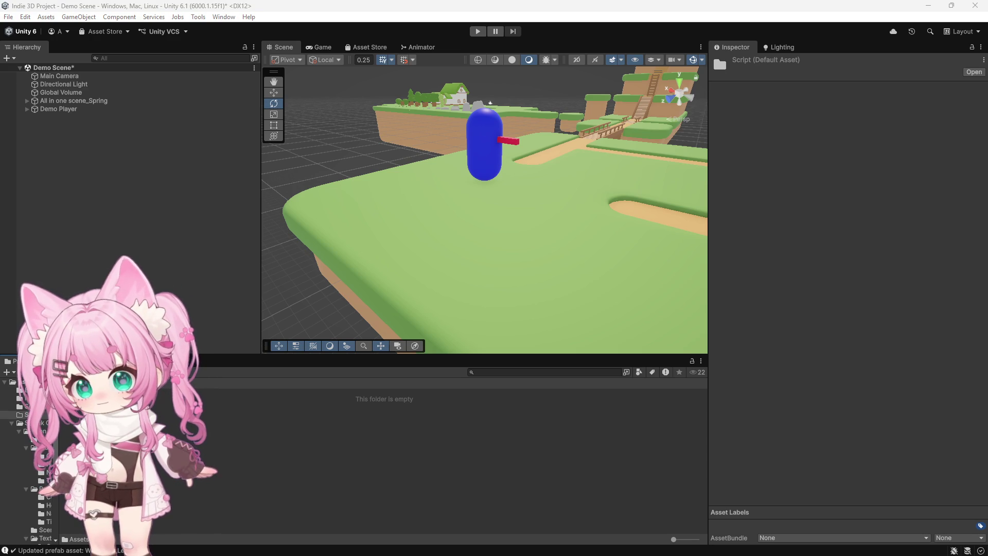
pyautogui.rightClick(161, 455)
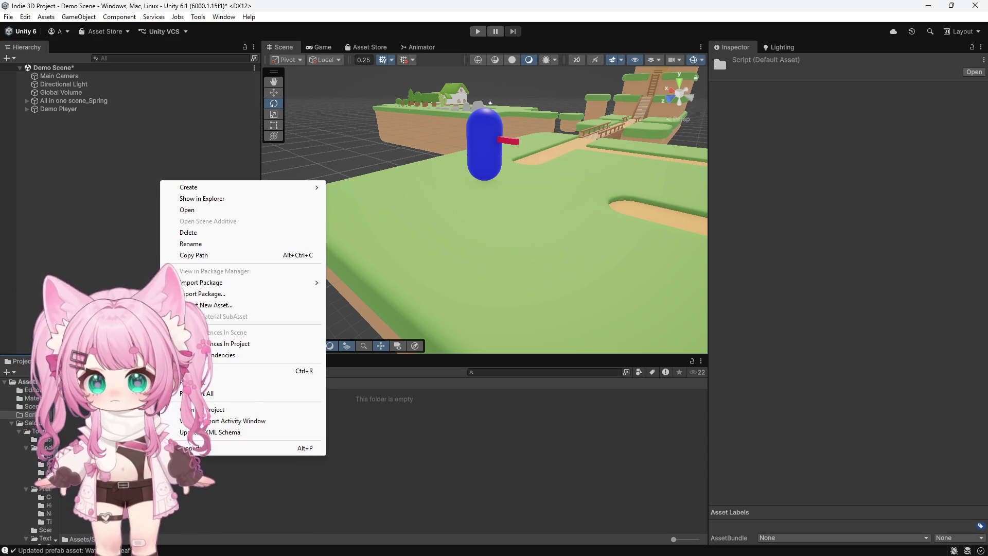
pyautogui.moveTo(196, 187)
pyautogui.click(381, 209)
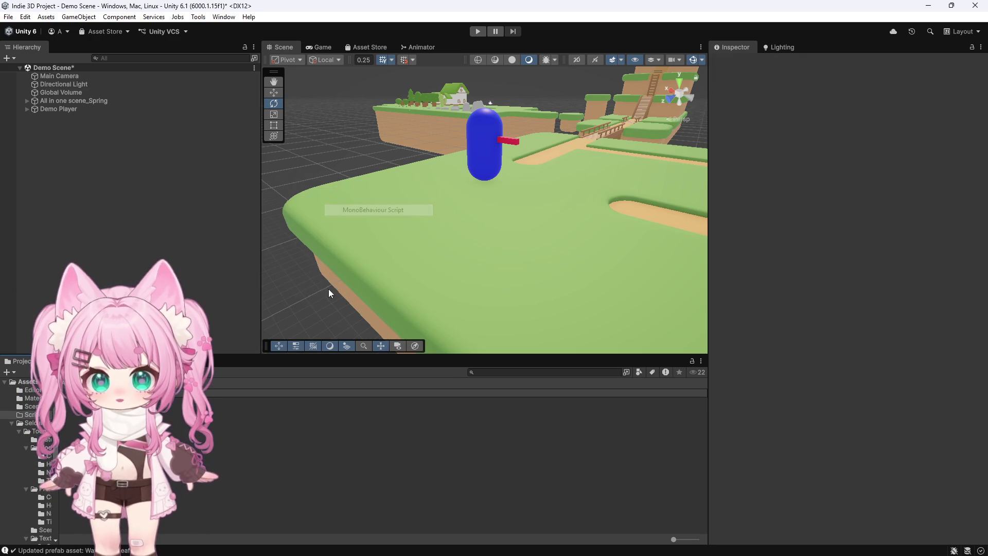
pyautogui.press('Return')
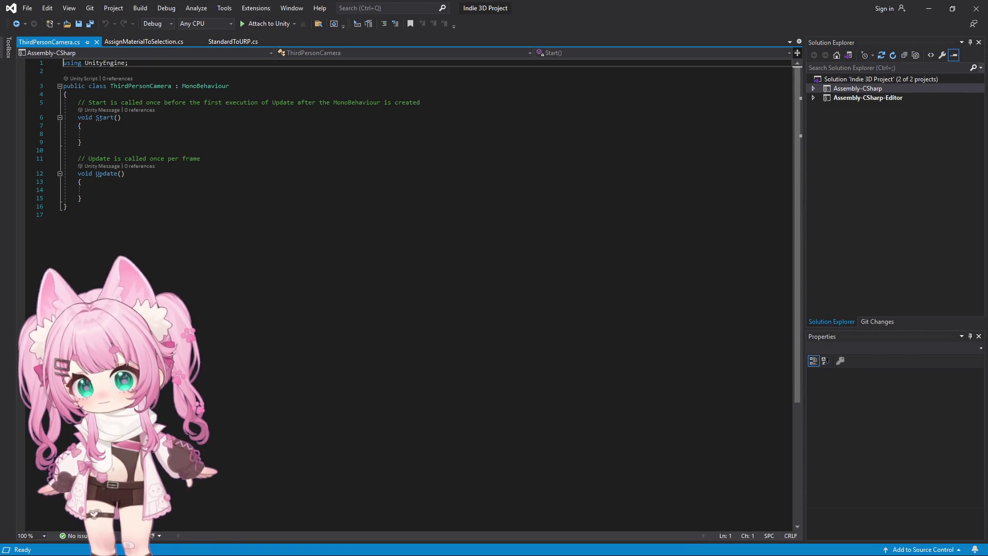
pyautogui.click(103, 215)
# Paste the LateUpdate orbit camera code over the template and Save All.
pyautogui.hotkey('ctrl', 'a')
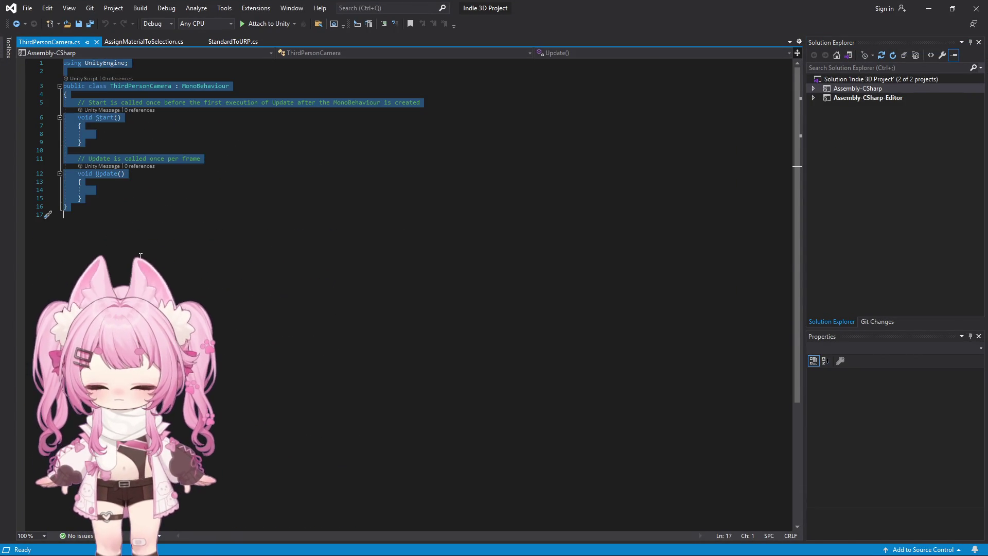
pyautogui.hotkey('ctrl', 'v')
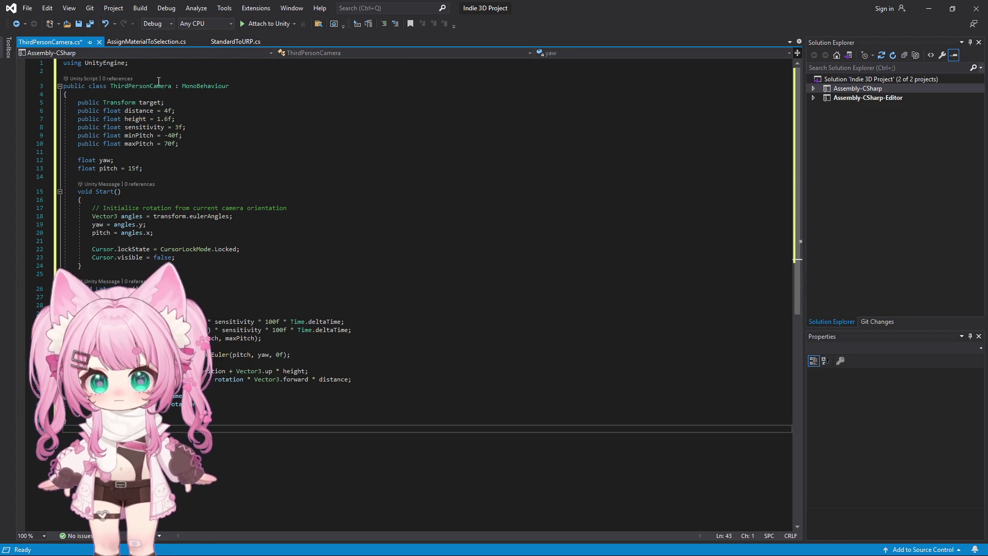
pyautogui.click(27, 8)
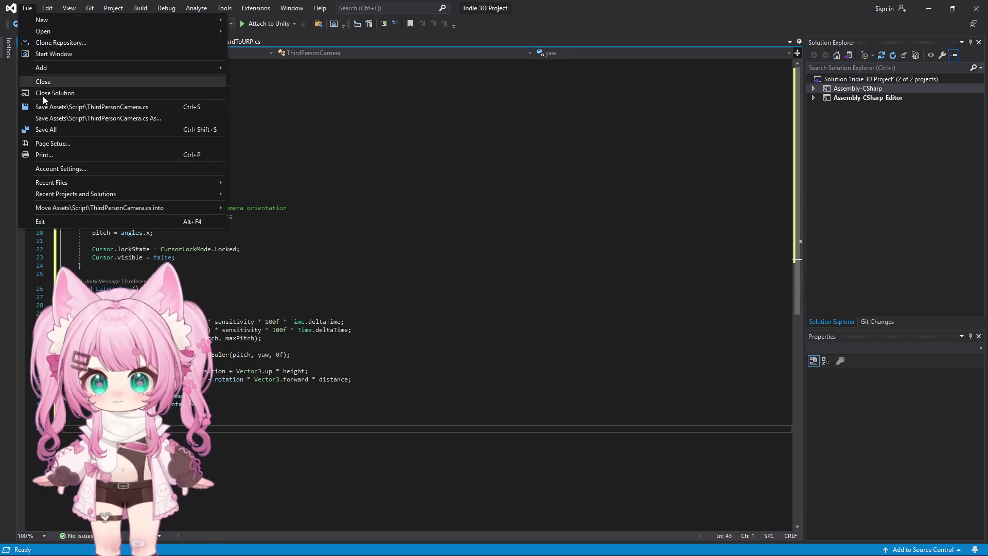
pyautogui.click(61, 130)
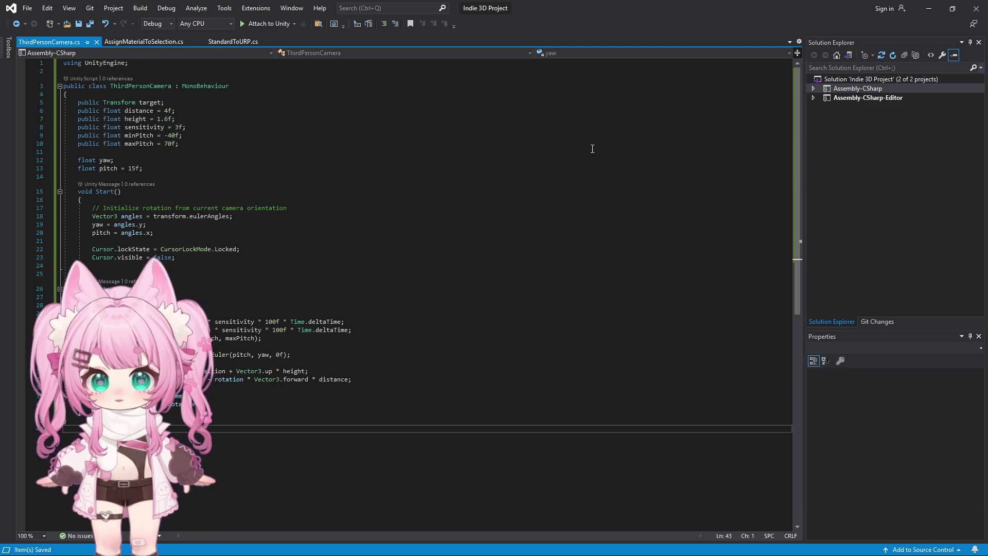
pyautogui.click(928, 8)
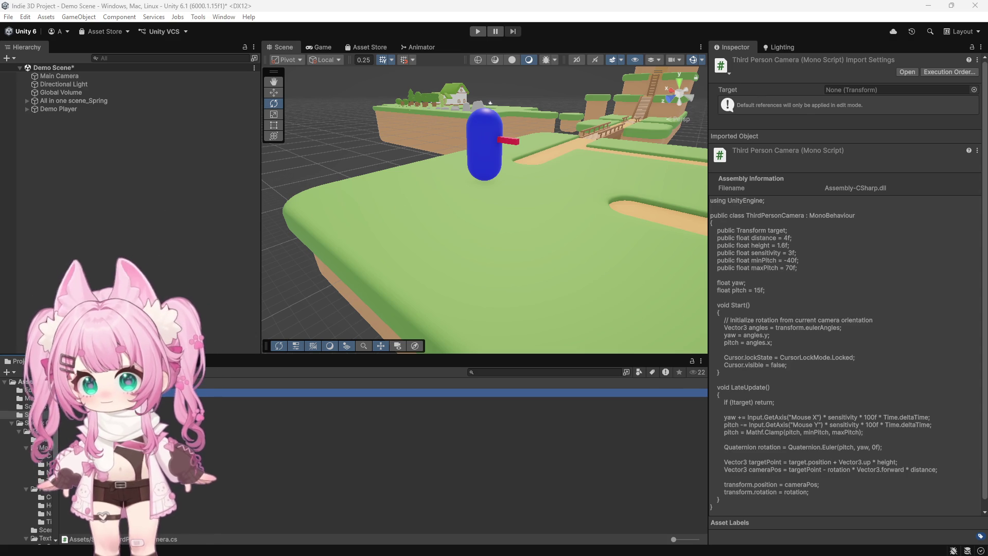
# Add ThirdPersonCamera to the Main Camera with Demo Player as its Target.
pyautogui.click(58, 76)
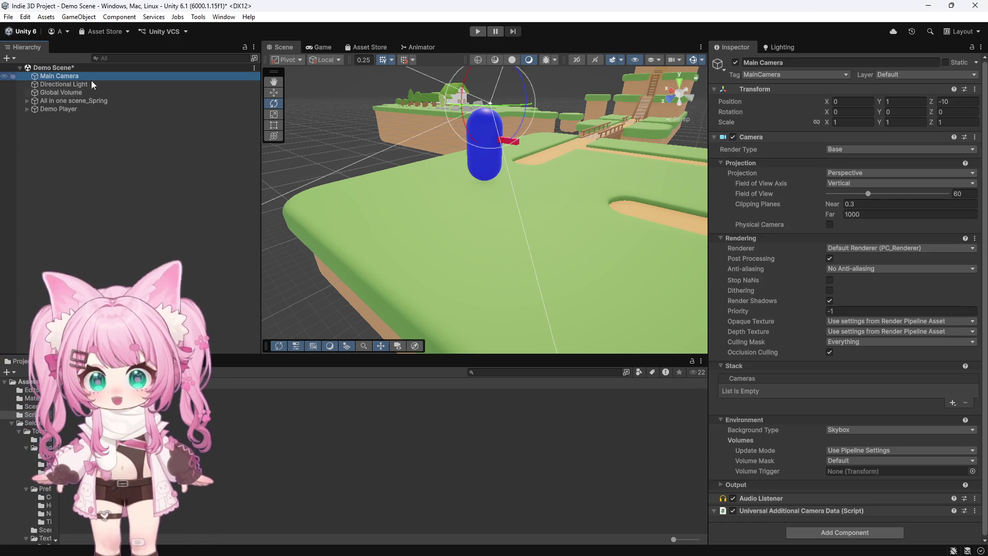
pyautogui.moveTo(72, 394)
pyautogui.mouseDown()
pyautogui.moveTo(515, 463)
pyautogui.moveTo(780, 533)
pyautogui.moveTo(771, 518)
pyautogui.mouseUp()
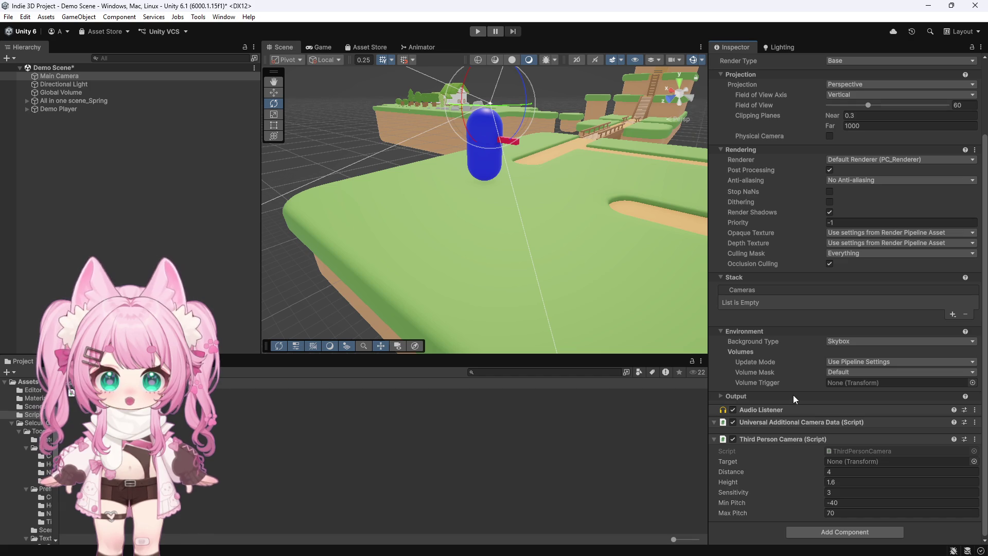
pyautogui.moveTo(55, 109); pyautogui.dragTo(832, 463)
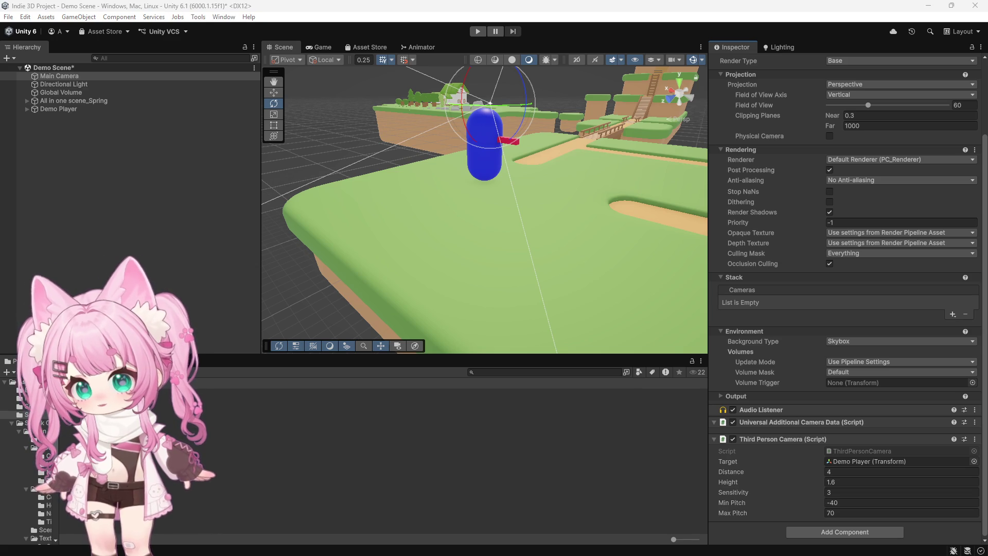
pyautogui.click(128, 420)
pyautogui.rightClick(128, 420)
# Create a PlayerThirdPersonController MonoBehaviour script in Scripts and open it in Visual Studio.
pyautogui.moveTo(180, 153)
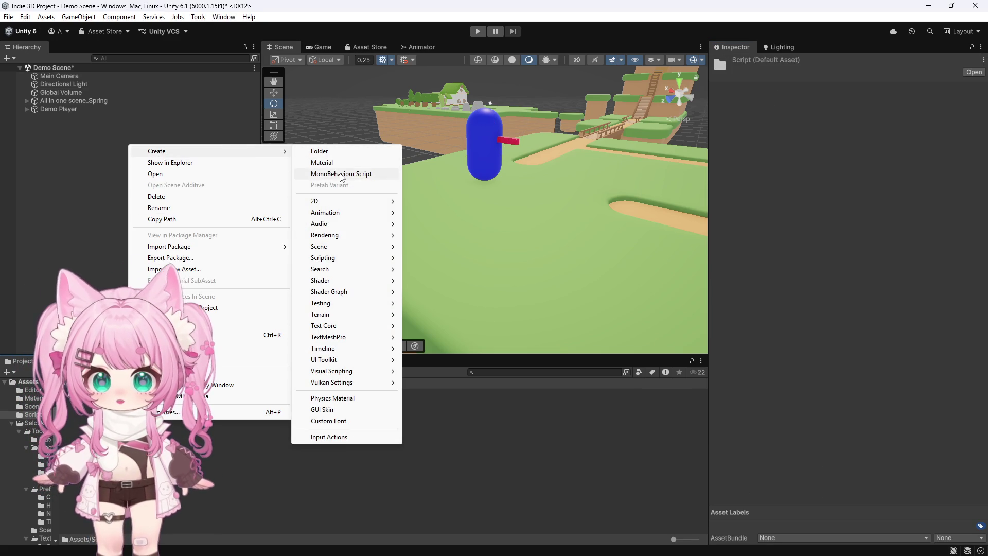
pyautogui.click(342, 174)
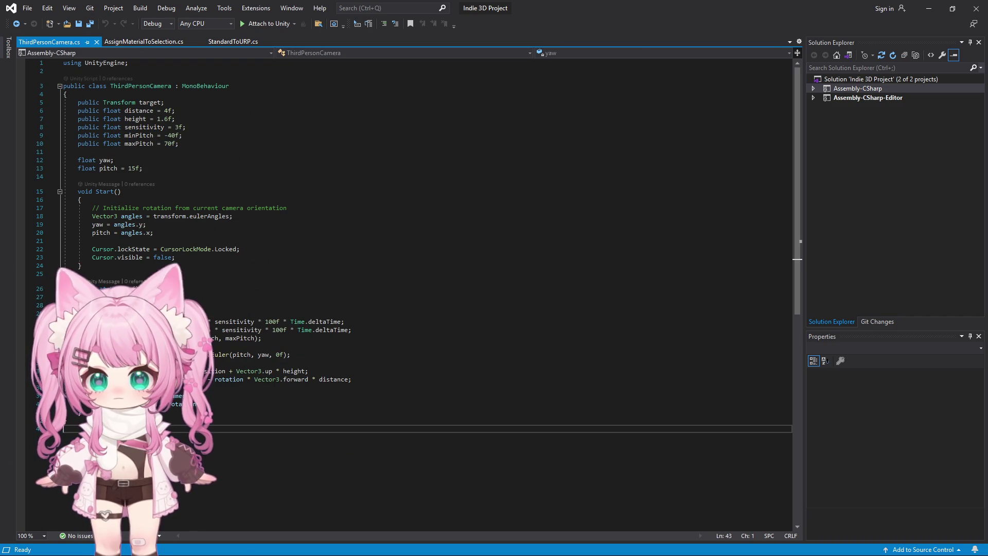
pyautogui.click(929, 11)
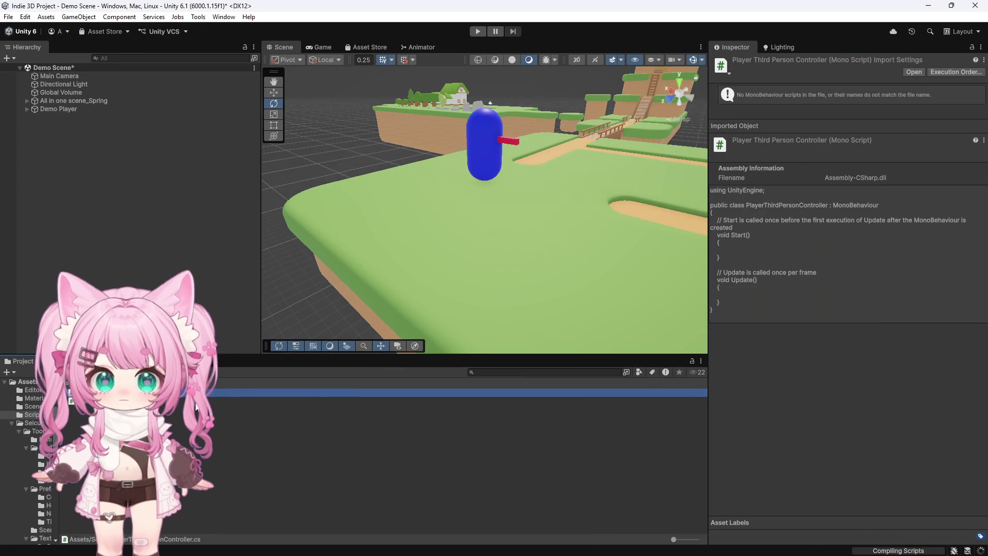
pyautogui.hotkey('alt', 'Tab')
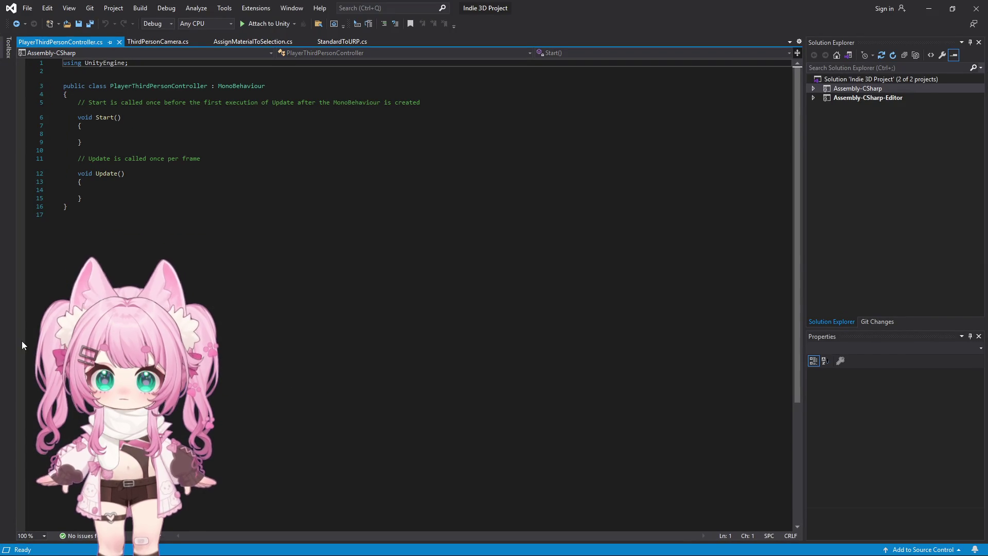
# Replace the template with camera-relative CharacterController movement and gravity code, then Save All.
pyautogui.click(163, 229)
pyautogui.hotkey('ctrl', 'a')
pyautogui.hotkey('ctrl', 'v')
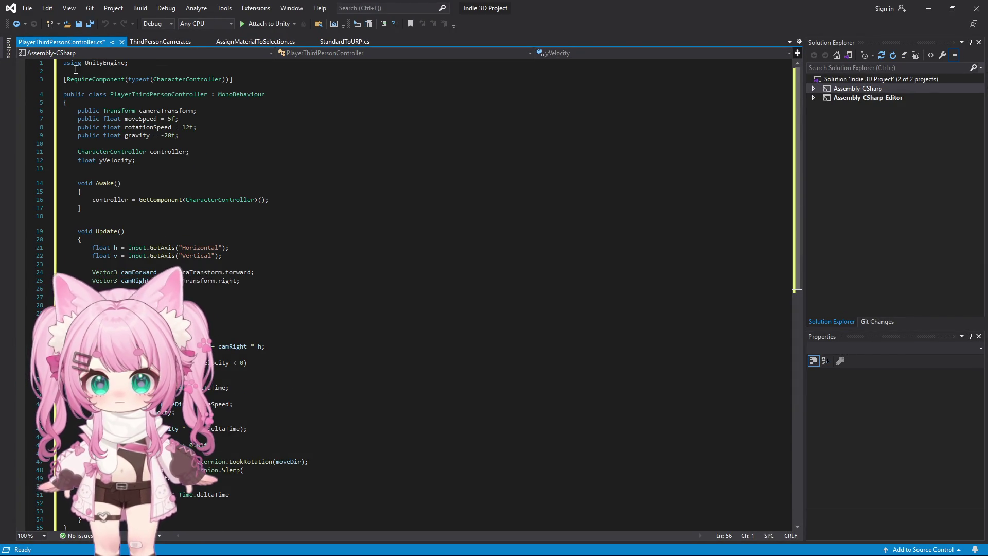
pyautogui.click(27, 8)
pyautogui.click(50, 135)
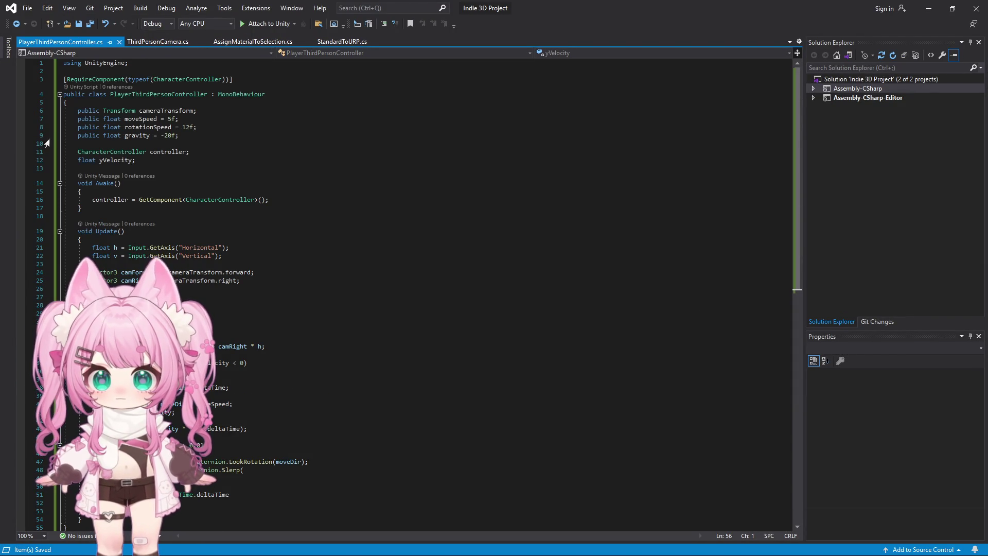
pyautogui.click(929, 8)
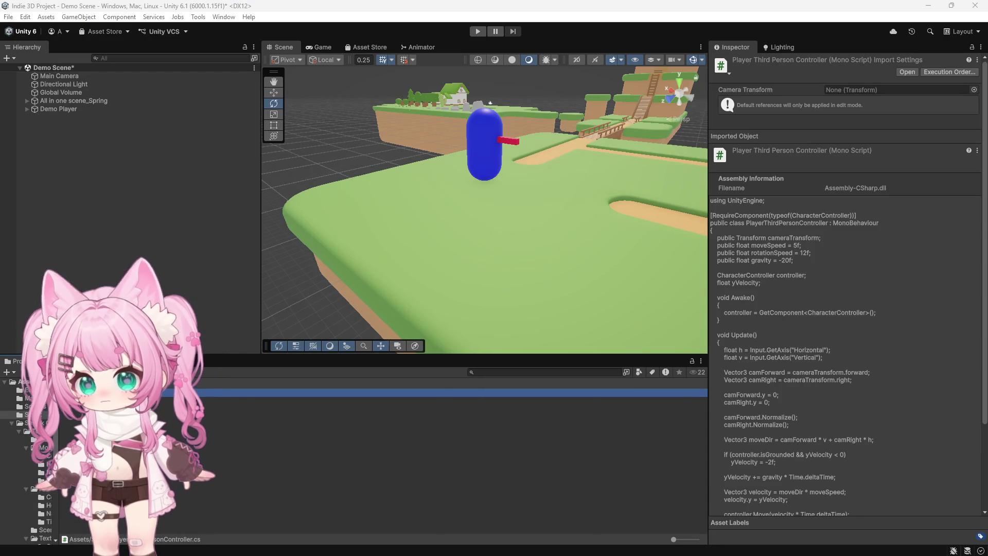
# Add PlayerThirdPersonController to Demo Player with Main Camera as Camera Transform, then play.
pyautogui.click(72, 110)
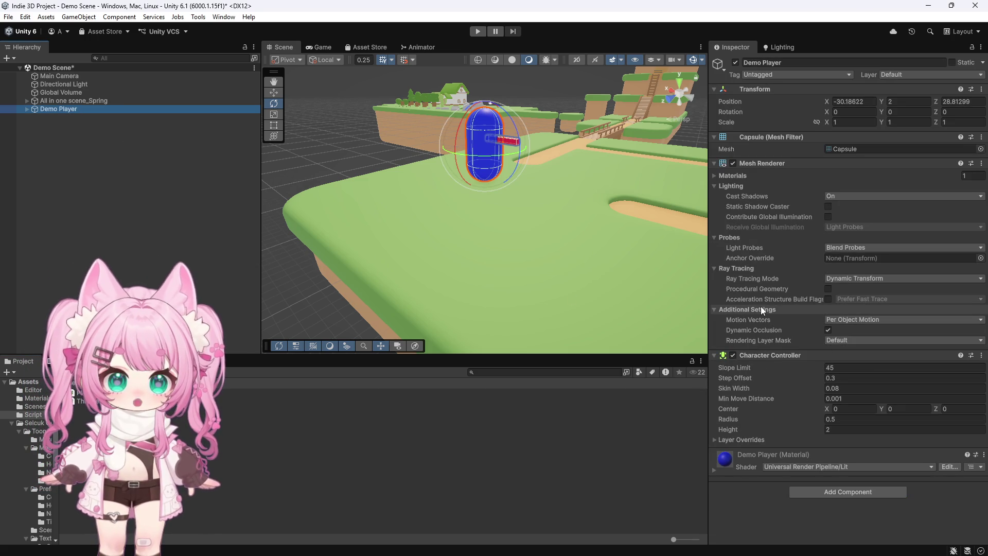
pyautogui.moveTo(98, 392)
pyautogui.mouseDown()
pyautogui.moveTo(839, 512)
pyautogui.moveTo(751, 471)
pyautogui.moveTo(766, 483)
pyautogui.mouseUp()
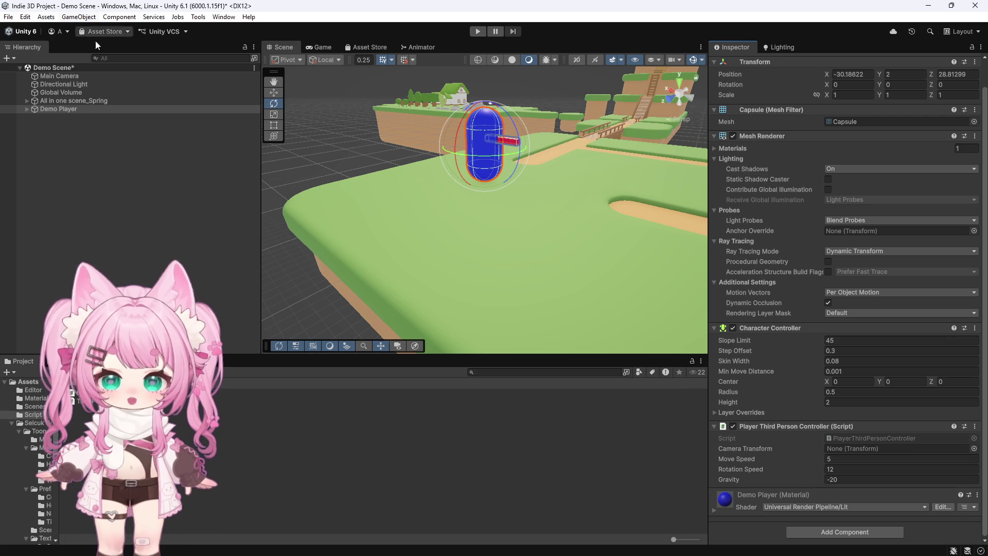
pyautogui.moveTo(59, 76)
pyautogui.mouseDown()
pyautogui.moveTo(816, 413)
pyautogui.moveTo(848, 453)
pyautogui.mouseUp()
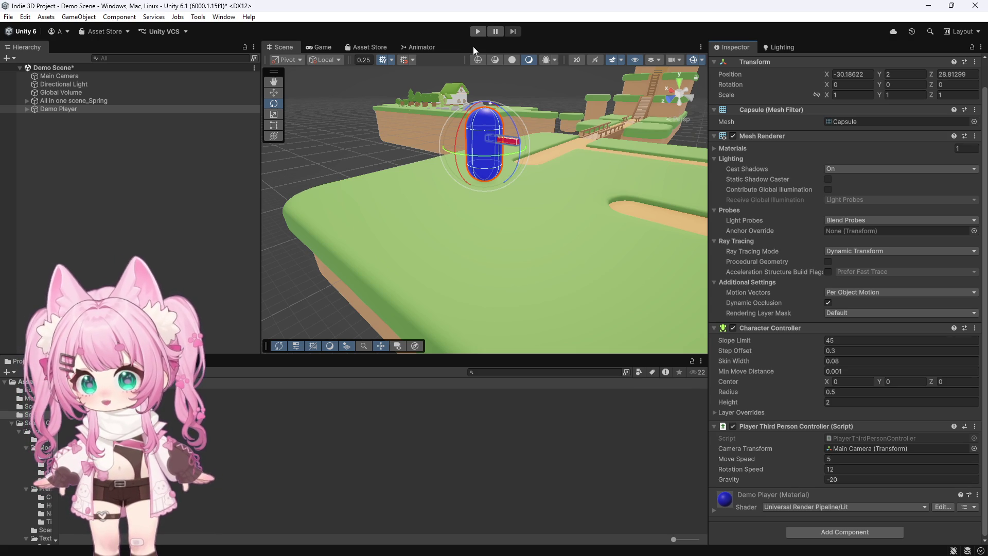
pyautogui.click(478, 32)
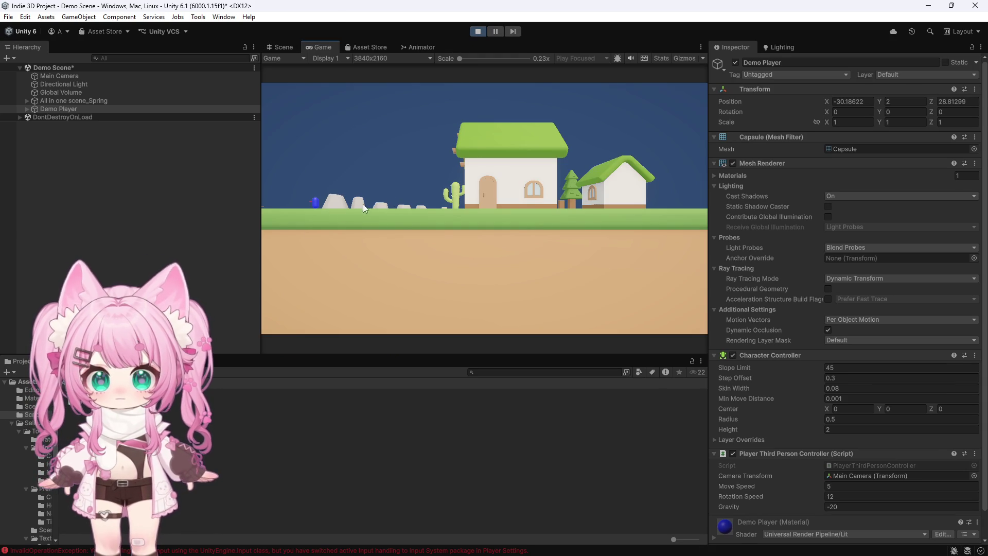
# Inspect the legacy Input error in the Console, stop playing, and reopen PlayerThirdPersonController.cs.
pyautogui.click(57, 361)
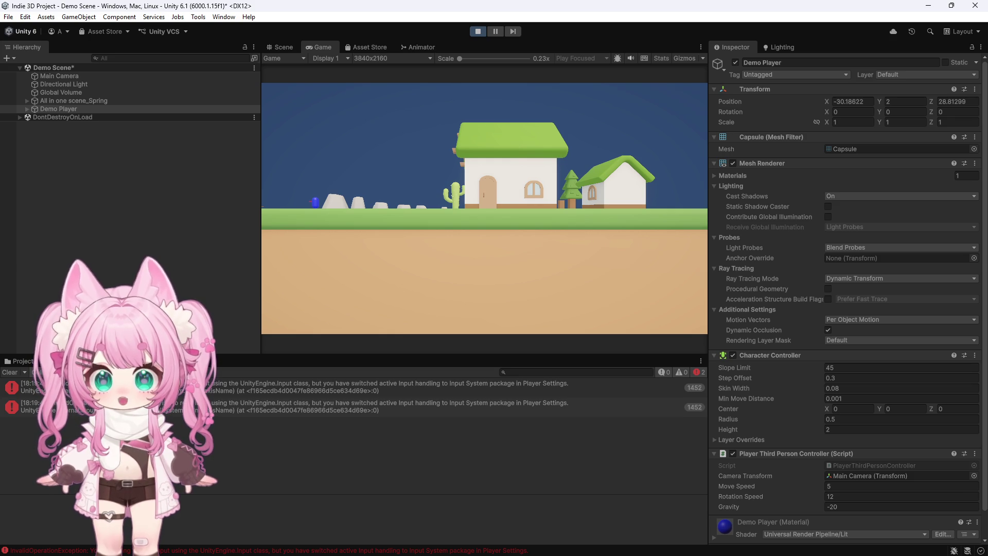
pyautogui.click(361, 387)
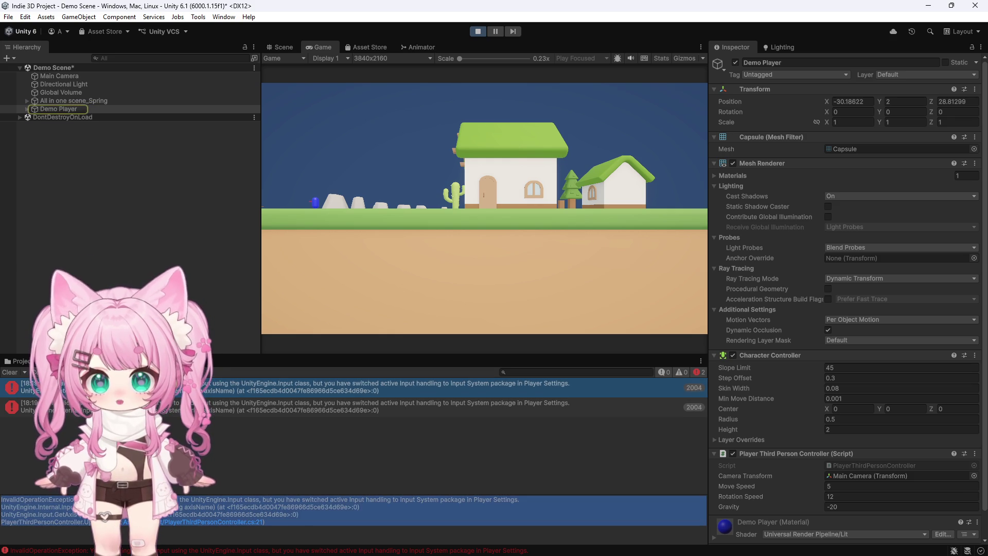
pyautogui.click(477, 31)
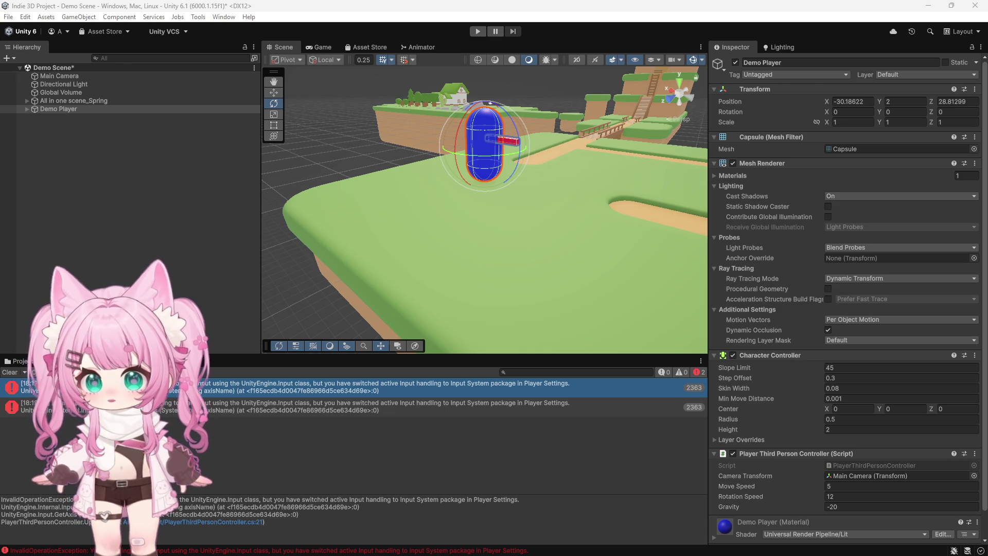
pyautogui.click(25, 362)
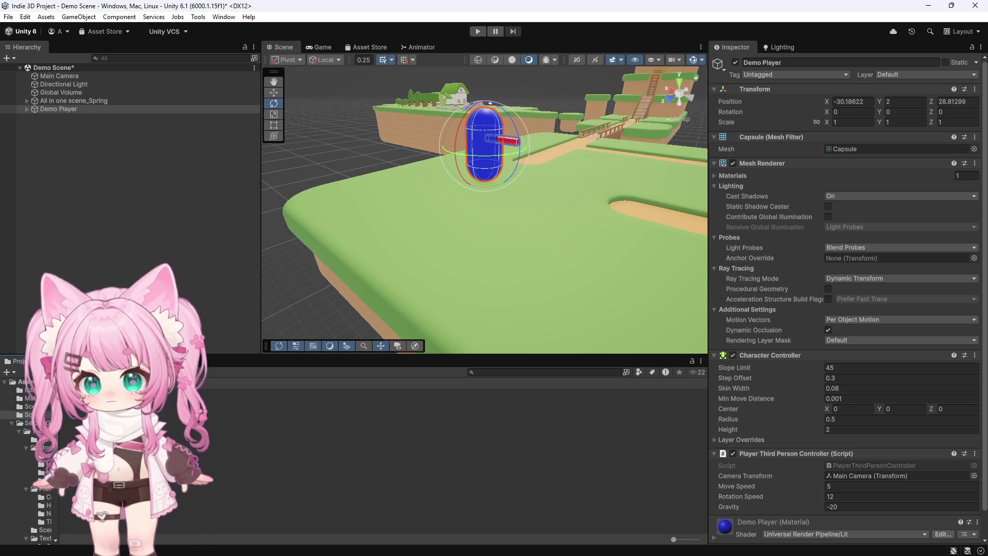
pyautogui.click(93, 393)
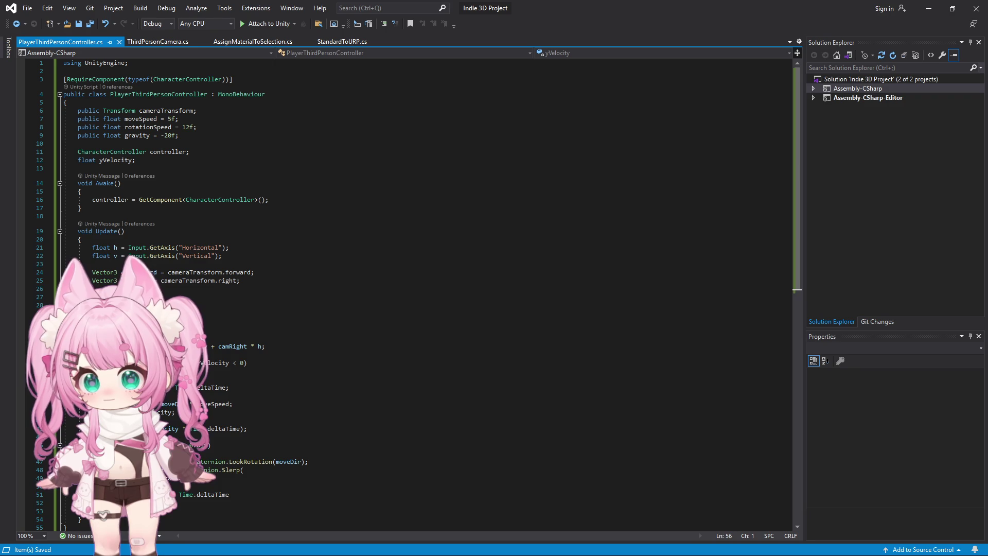
# Replace the controller with the Keyboard.current WASD Input System version and Save All.
pyautogui.click(429, 271)
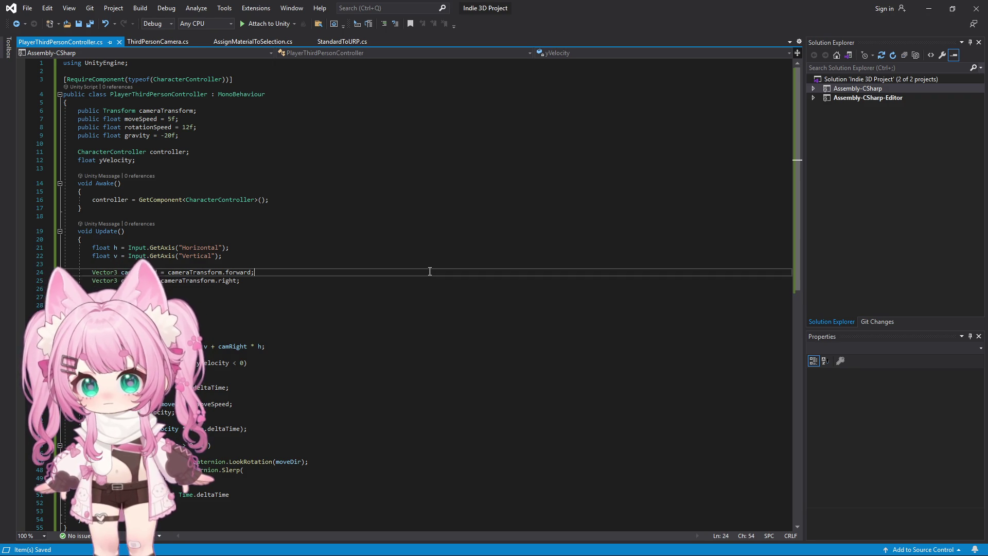
pyautogui.hotkey('ctrl', 'a')
pyautogui.hotkey('ctrl', 'v')
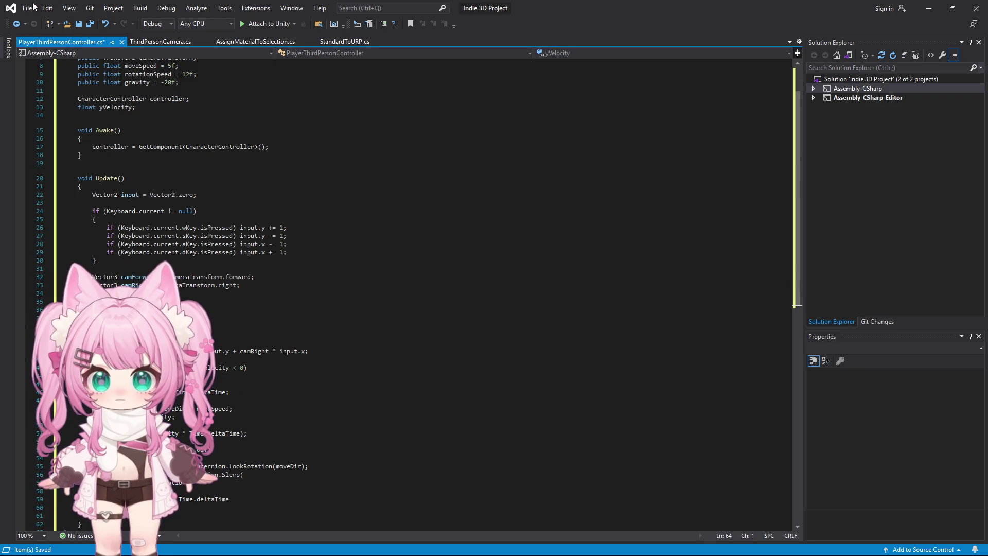
pyautogui.click(27, 8)
pyautogui.click(46, 129)
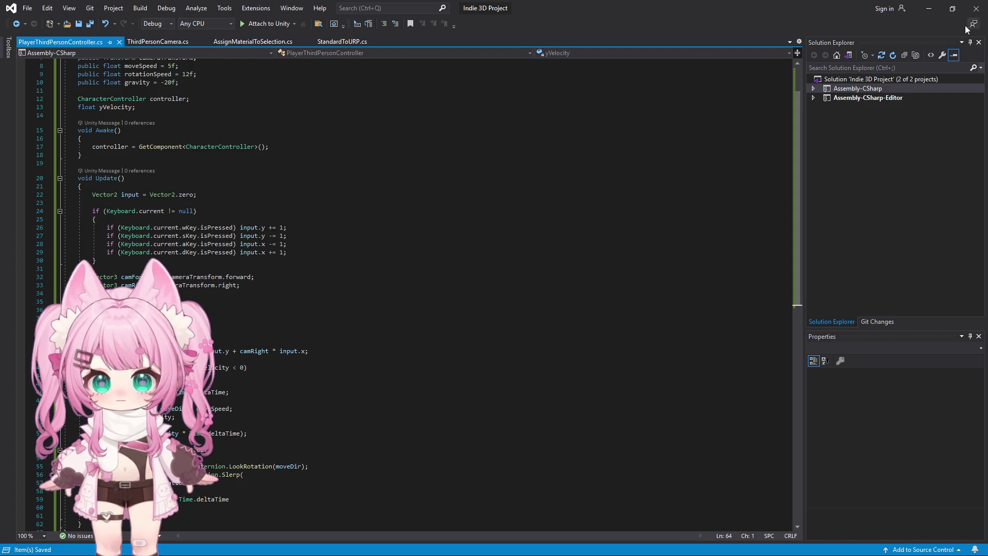
pyautogui.click(929, 8)
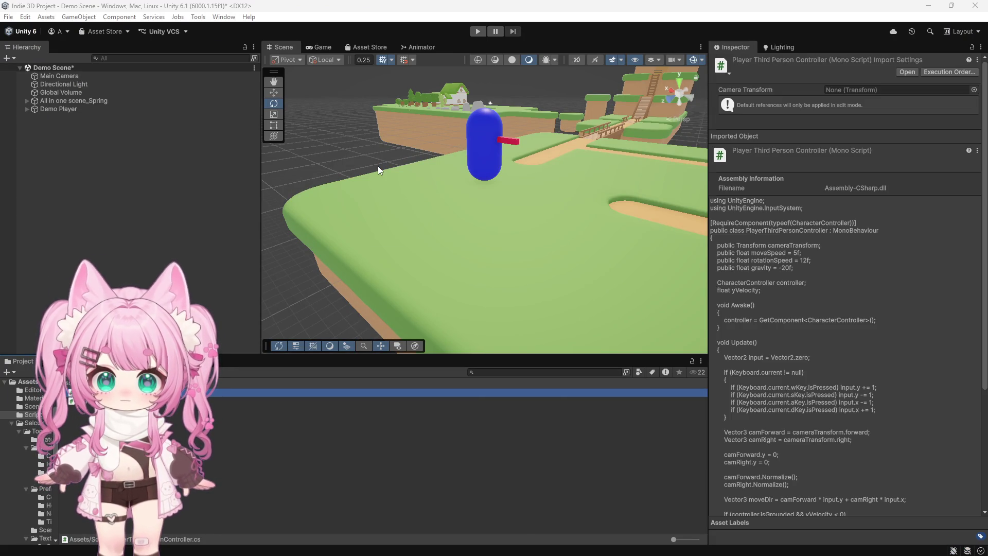
# Replay and trace the remaining Input exception to ThirdPersonCamera LateUpdate line 30, then stop.
pyautogui.click(478, 32)
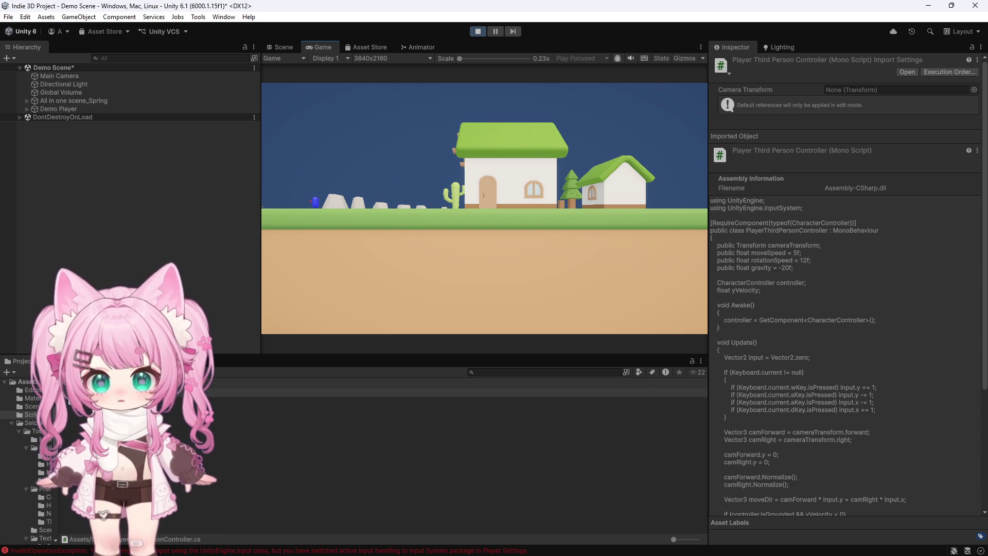
pyautogui.click(205, 550)
pyautogui.click(361, 387)
pyautogui.moveTo(2, 507); pyautogui.dragTo(232, 522)
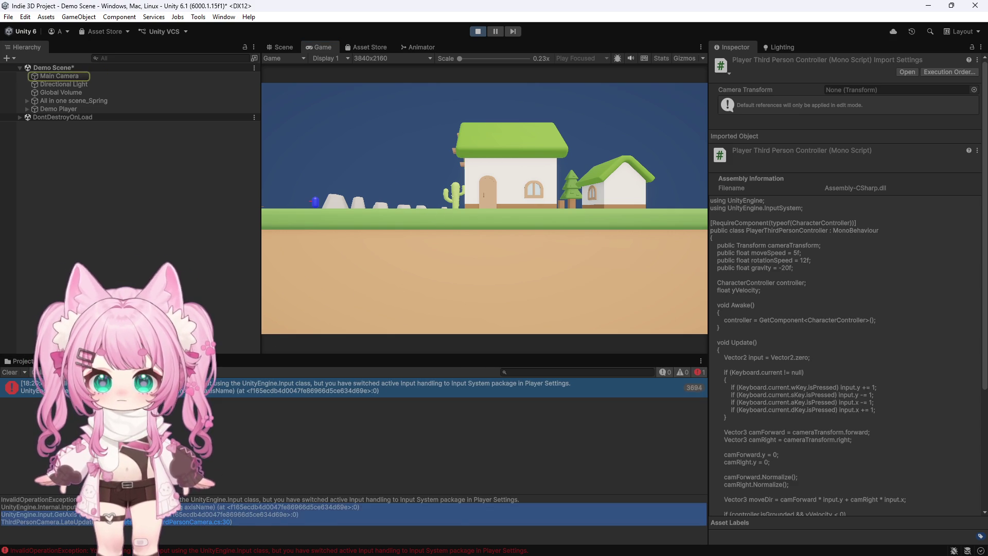
pyautogui.hotkey('ctrl', 'a')
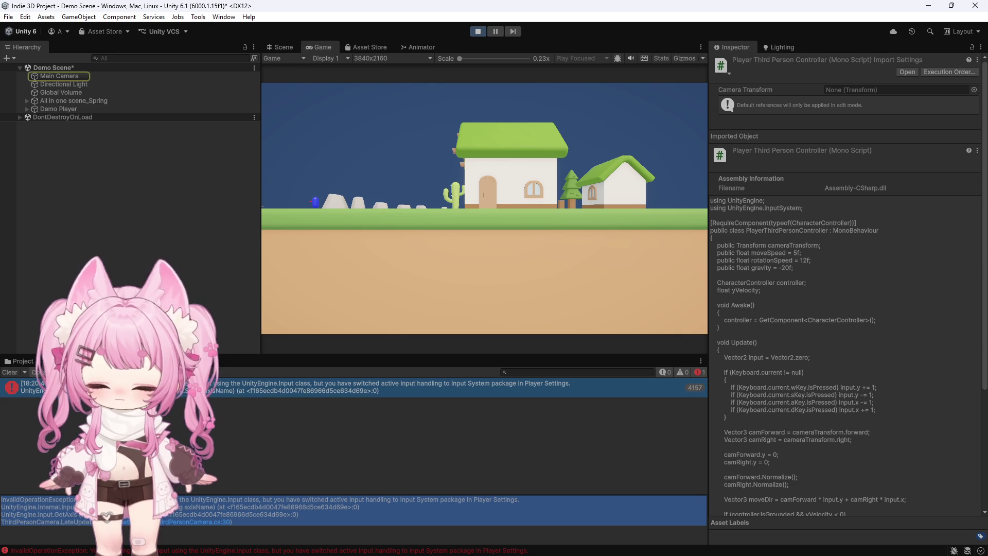
pyautogui.click(477, 31)
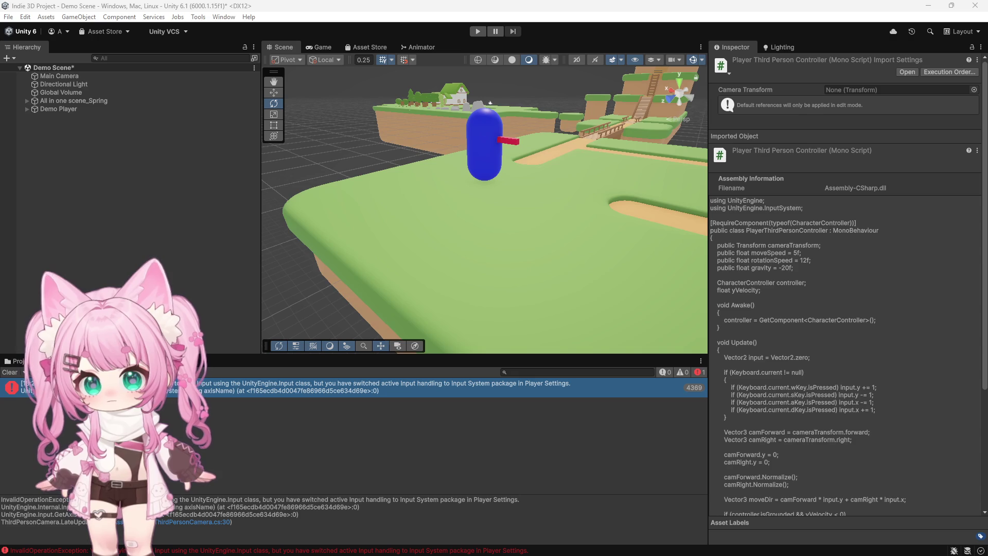
# Review Demo Player and Main Camera components, then open ThirdPersonCamera.cs from the Console error.
pyautogui.scroll(-5, 409, 217)
pyautogui.click(58, 110)
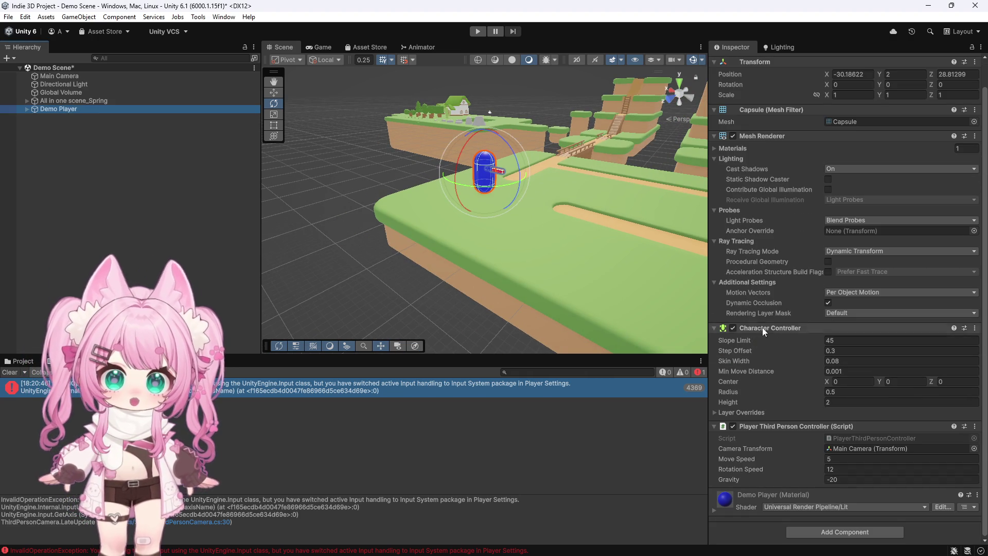
pyautogui.click(86, 76)
pyautogui.scroll(-3, 813, 327)
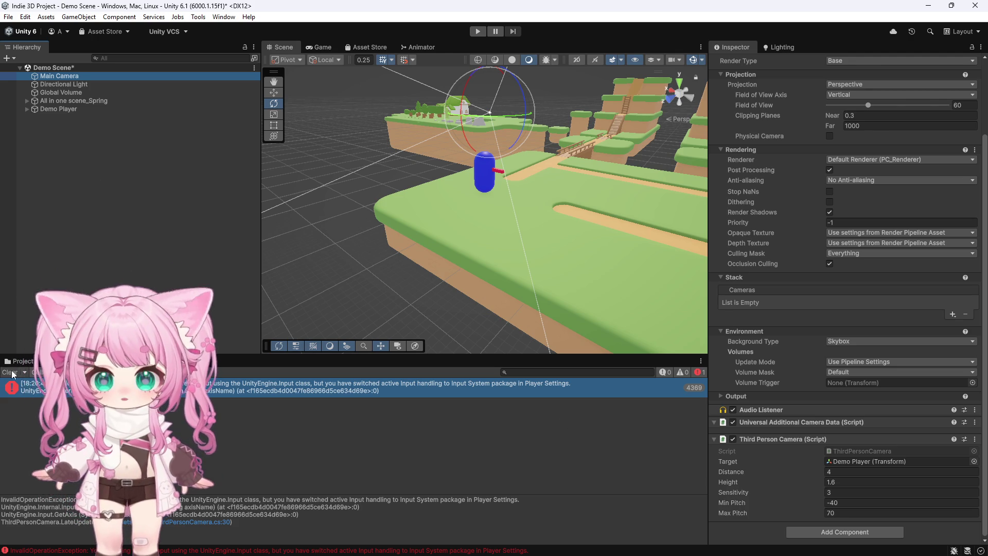
pyautogui.doubleClick(229, 387)
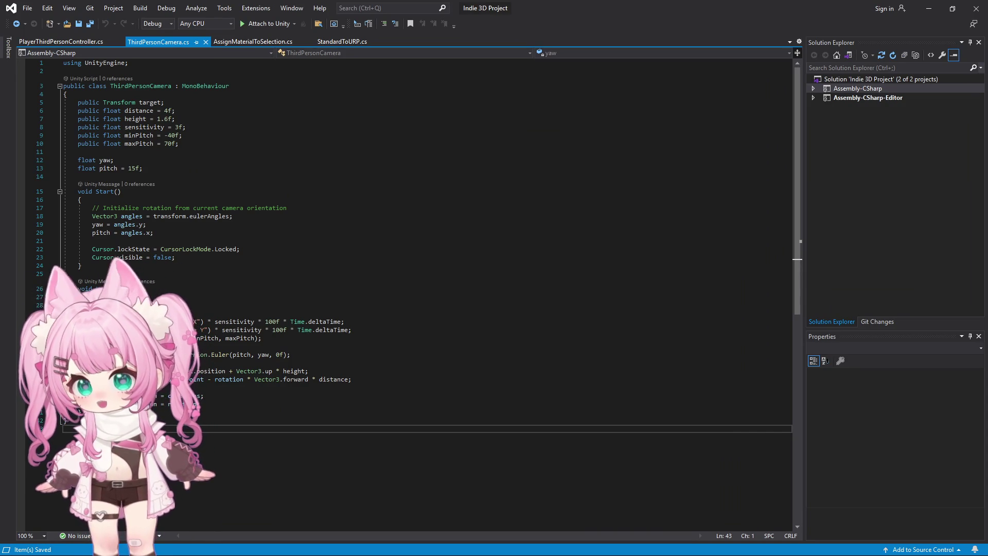
# Replace ThirdPersonCamera with the Input System mouse-delta version at sensitivity 0.1 and save.
pyautogui.click(296, 240)
pyautogui.hotkey('ctrl', 'a')
pyautogui.hotkey('ctrl', 'v')
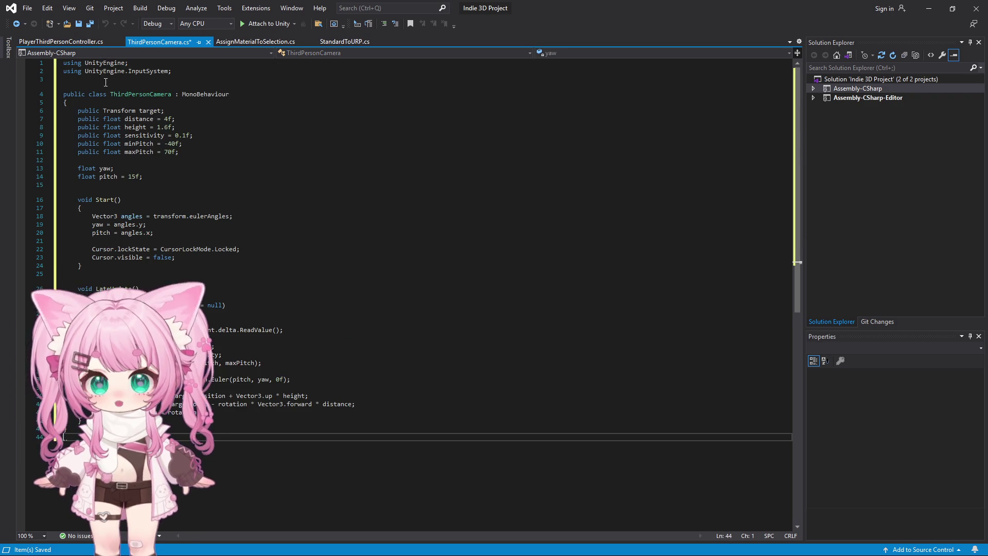
pyautogui.click(27, 8)
pyautogui.click(51, 128)
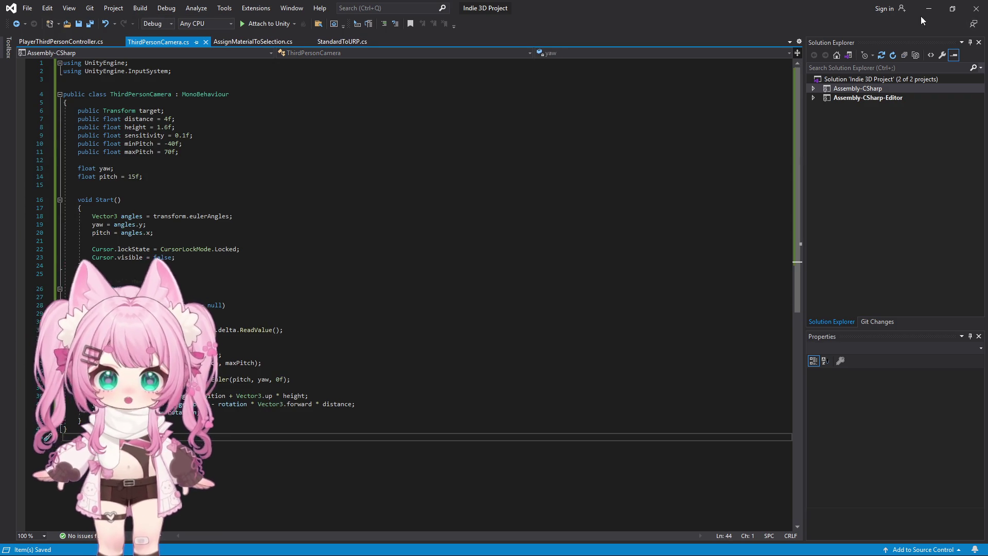
pyautogui.click(929, 9)
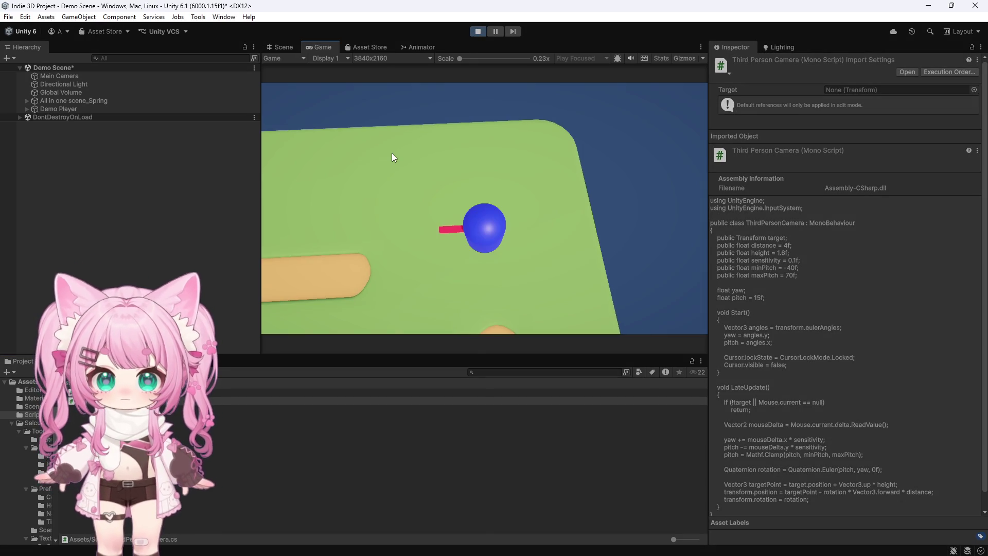
# Play-test, orbiting the camera with the mouse and walking the player forward with W, then stop.
pyautogui.moveTo(511, 247)
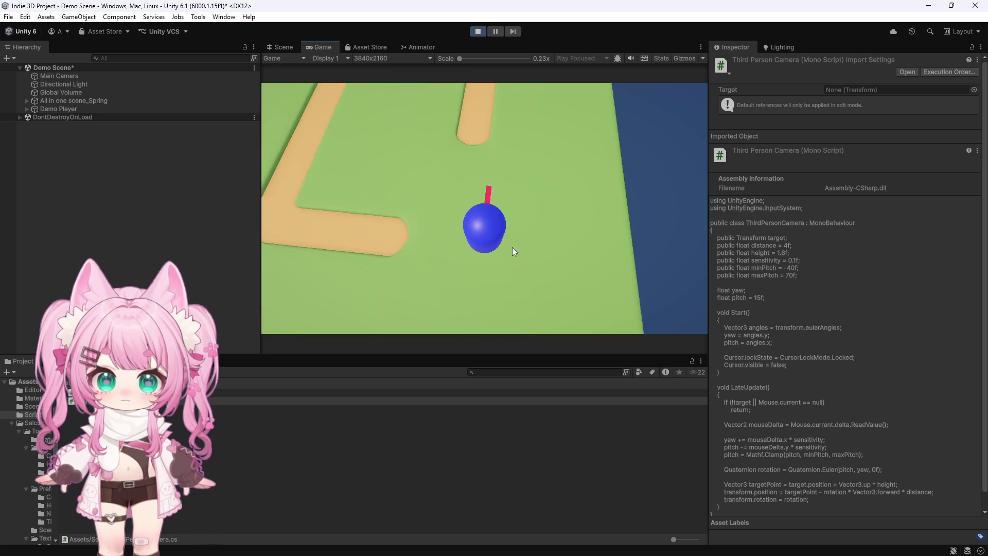
pyautogui.moveTo(477, 244)
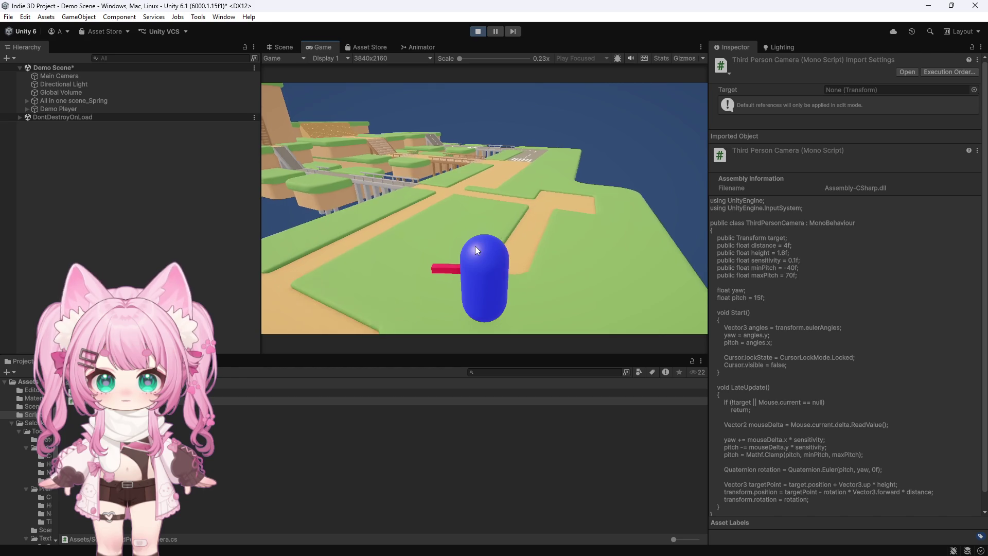
pyautogui.moveTo(484, 265)
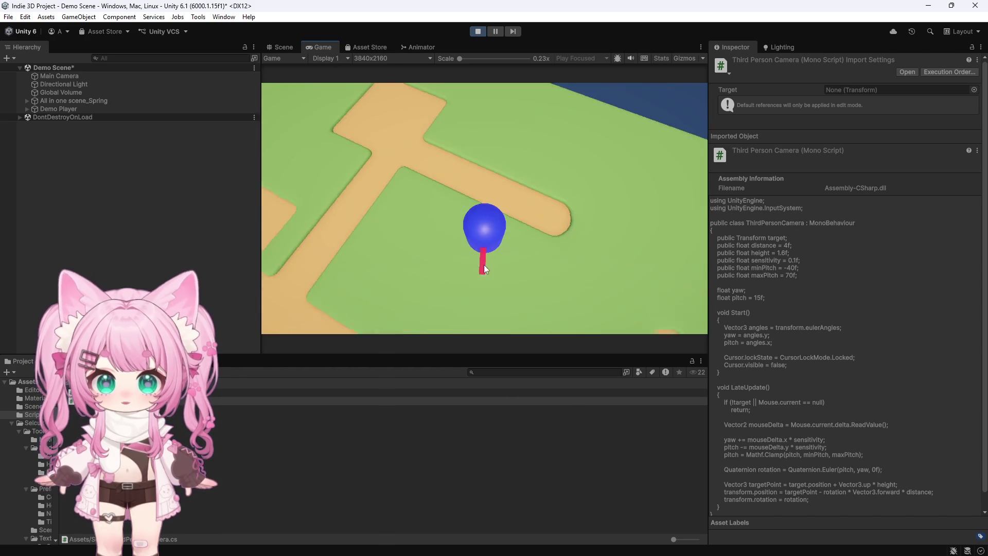
pyautogui.moveTo(441, 260)
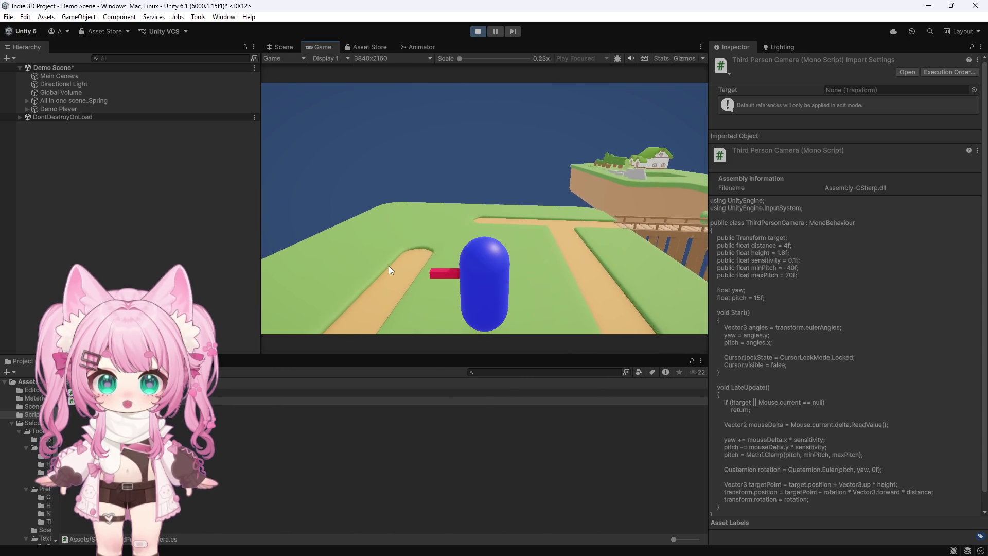
pyautogui.press('w')
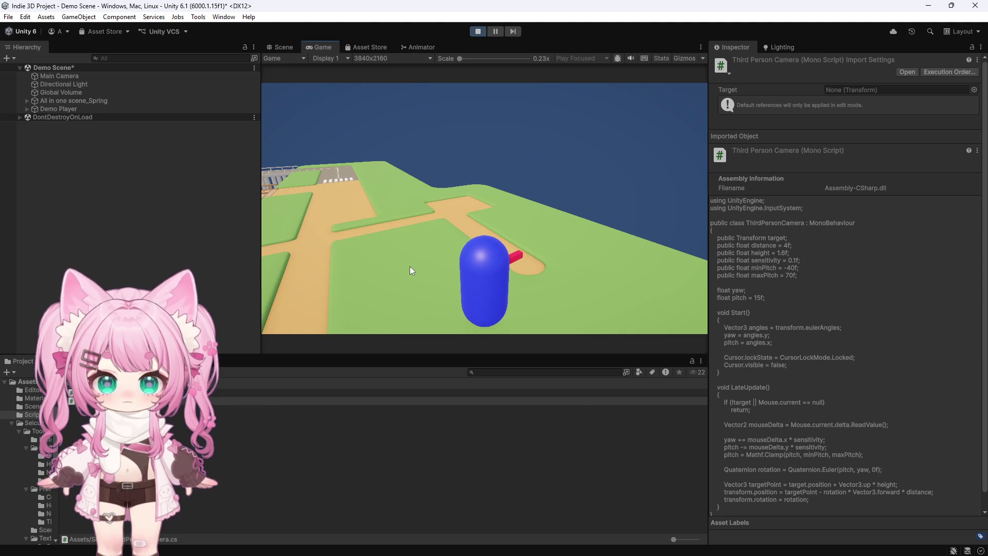
pyautogui.click(478, 32)
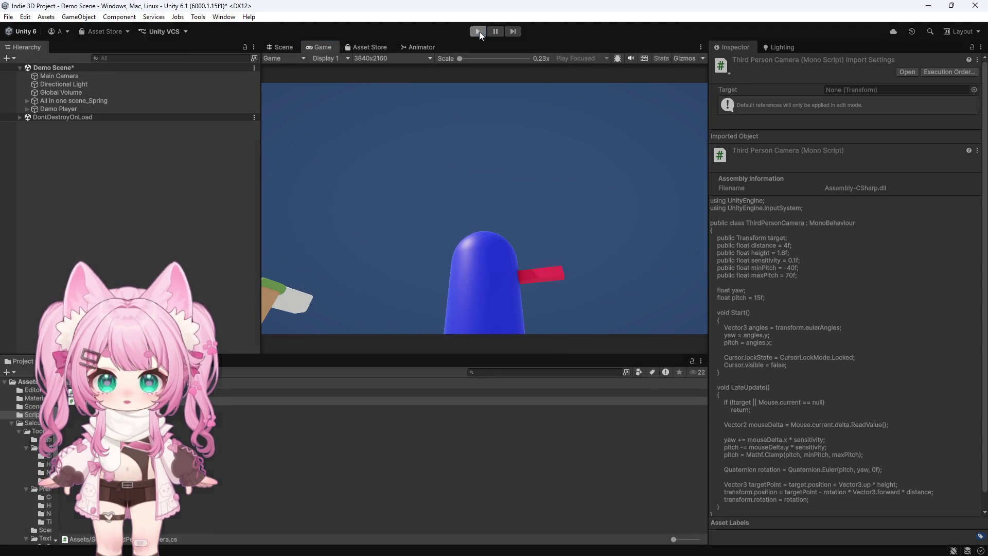
# Review Main Camera's settings and keep its Render Type at Base.
pyautogui.click(73, 77)
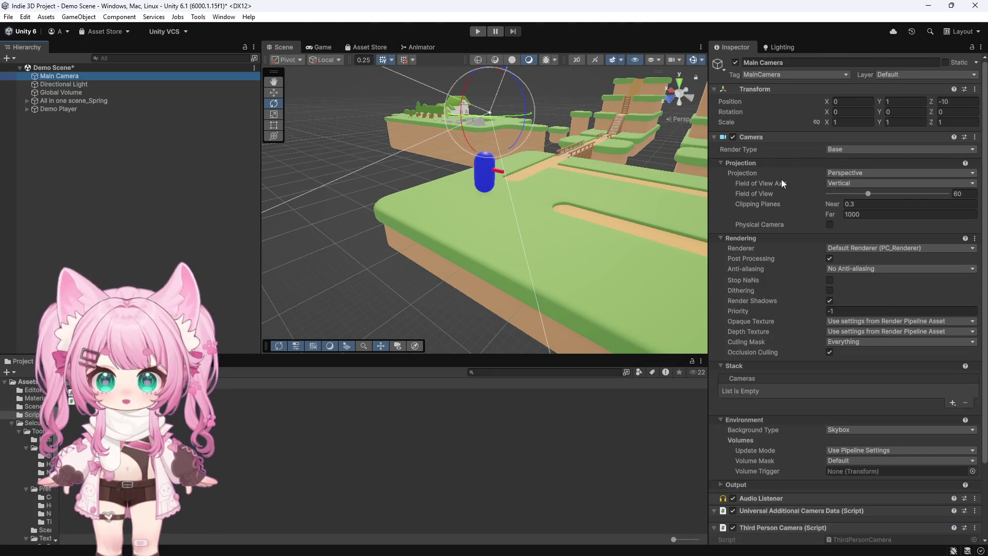
pyautogui.scroll(-3, 789, 222)
pyautogui.scroll(3, 790, 233)
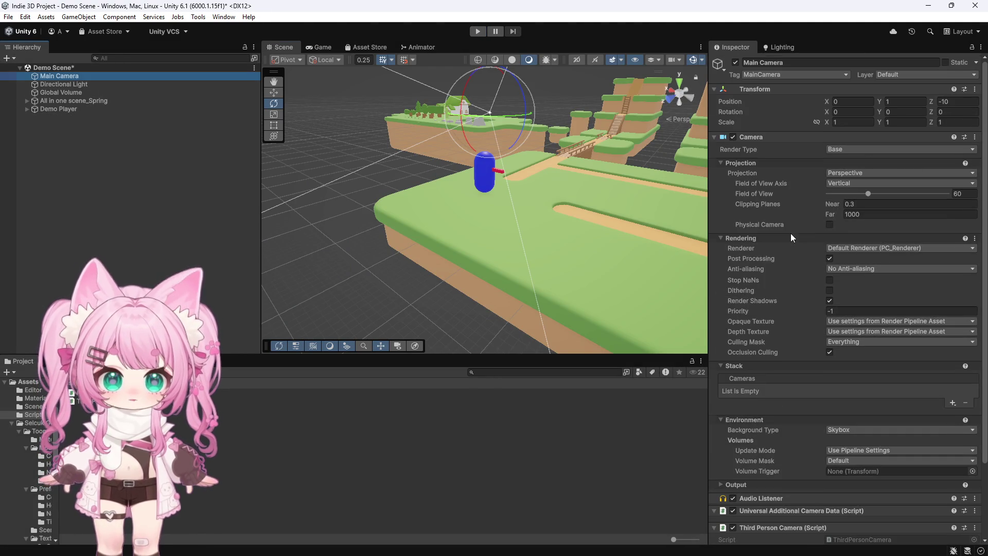
pyautogui.click(66, 93)
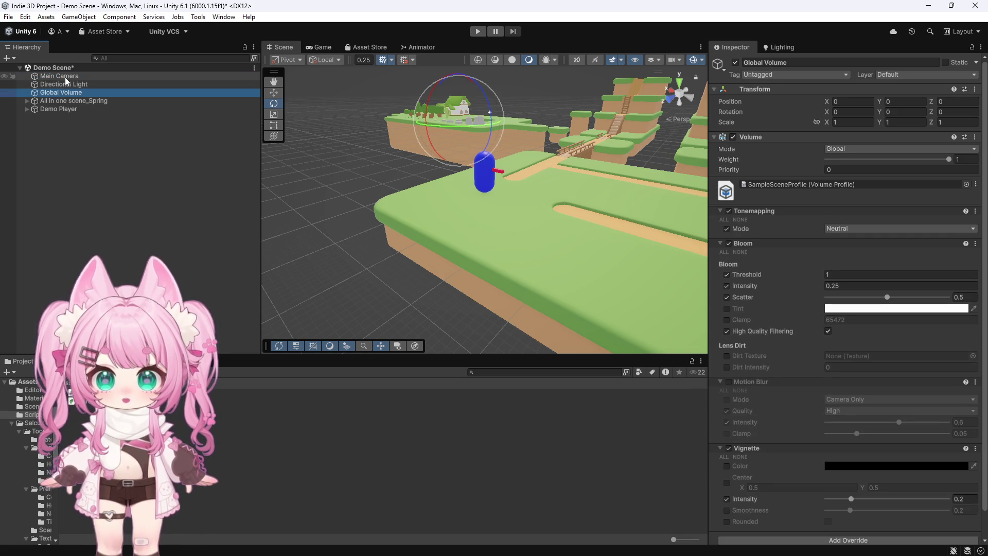
pyautogui.click(65, 78)
pyautogui.scroll(-2, 773, 183)
pyautogui.scroll(2, 772, 184)
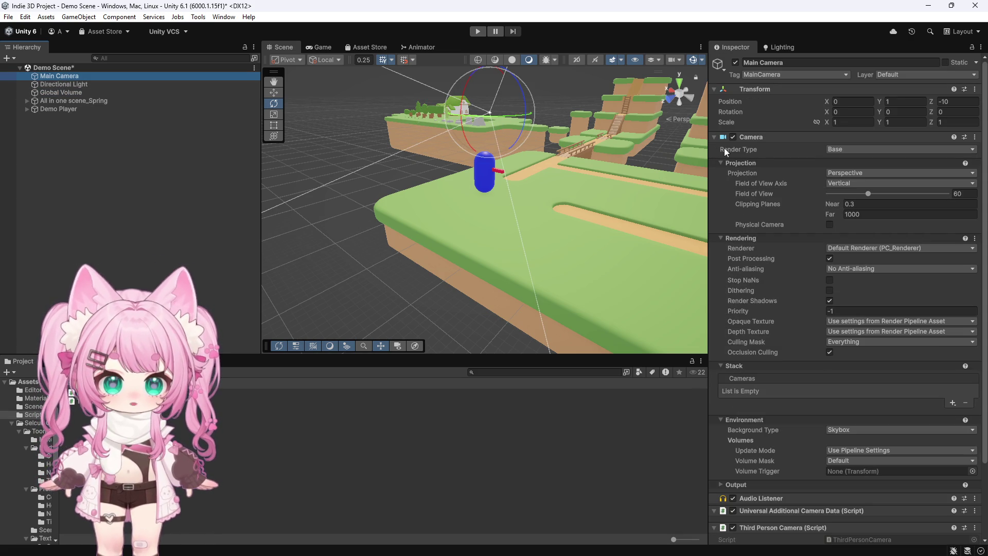
pyautogui.scroll(-3, 739, 293)
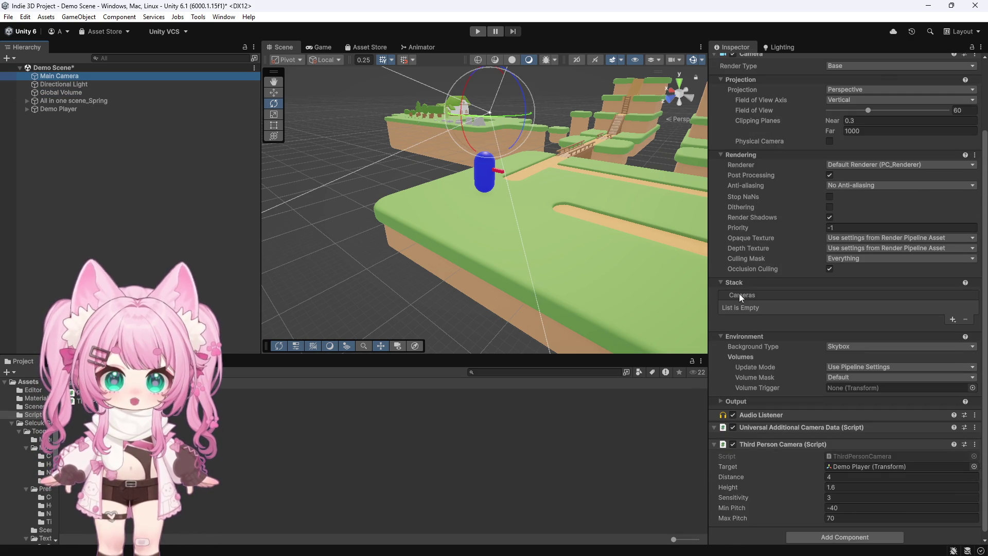
pyautogui.scroll(3, 739, 293)
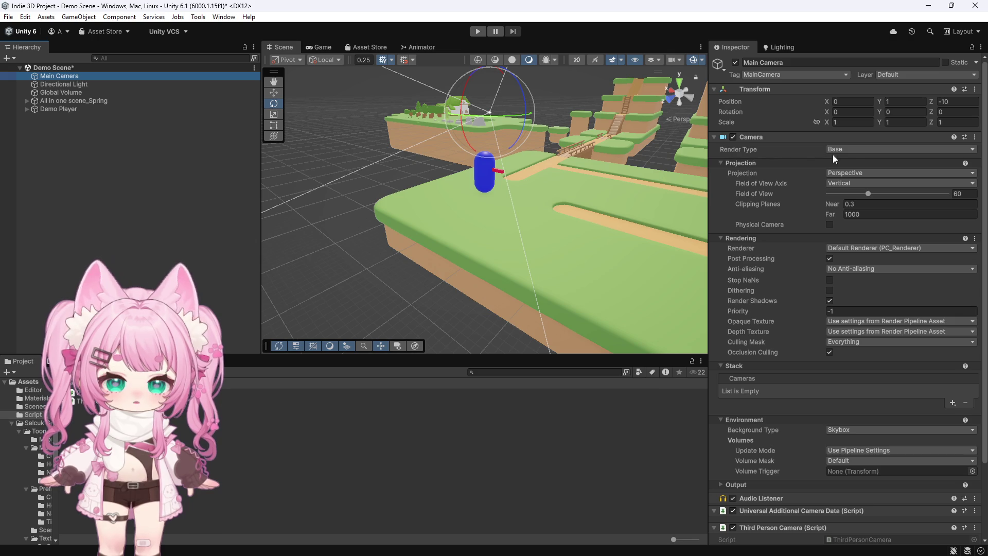
pyautogui.click(854, 151)
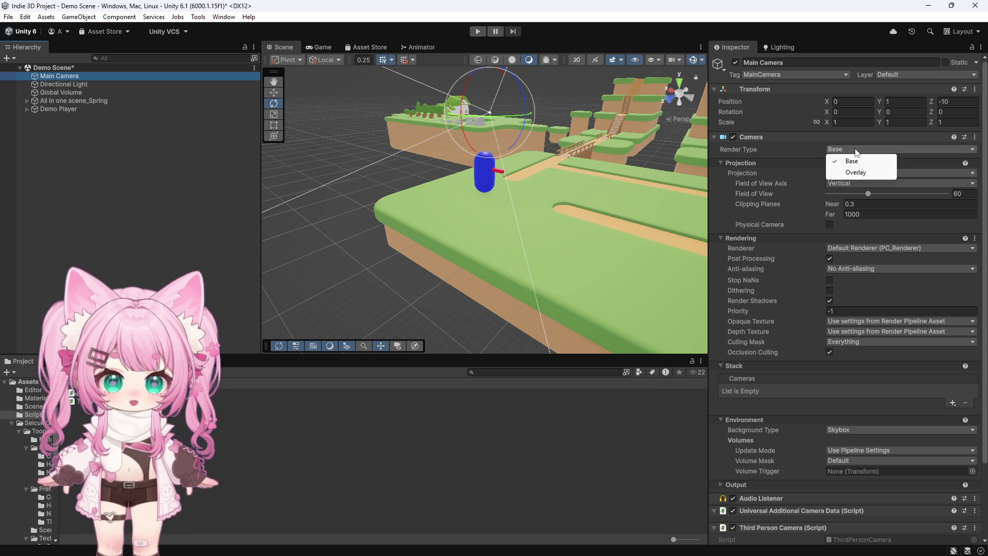
pyautogui.click(776, 150)
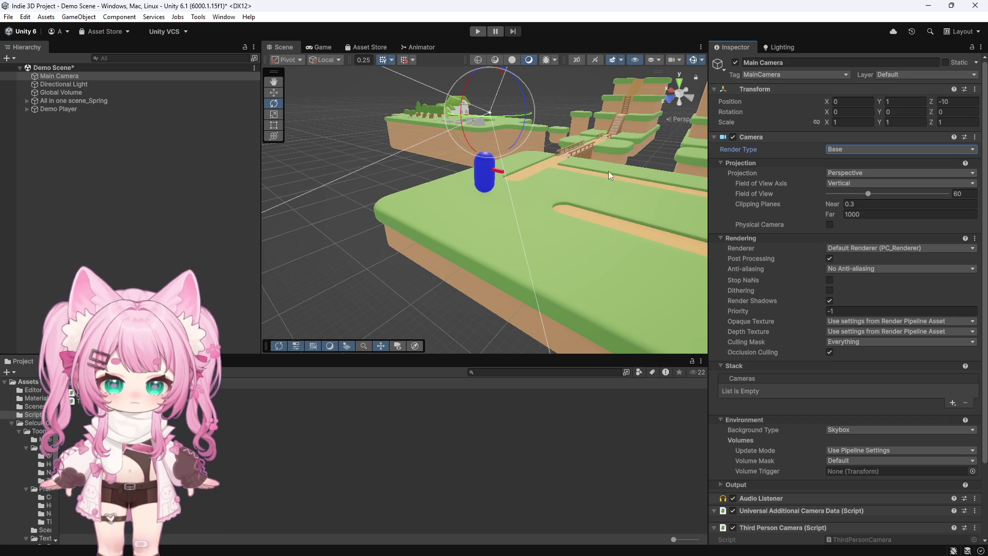
# Check the Global Volume overrides and Directional Light, then return to Main Camera.
pyautogui.click(76, 94)
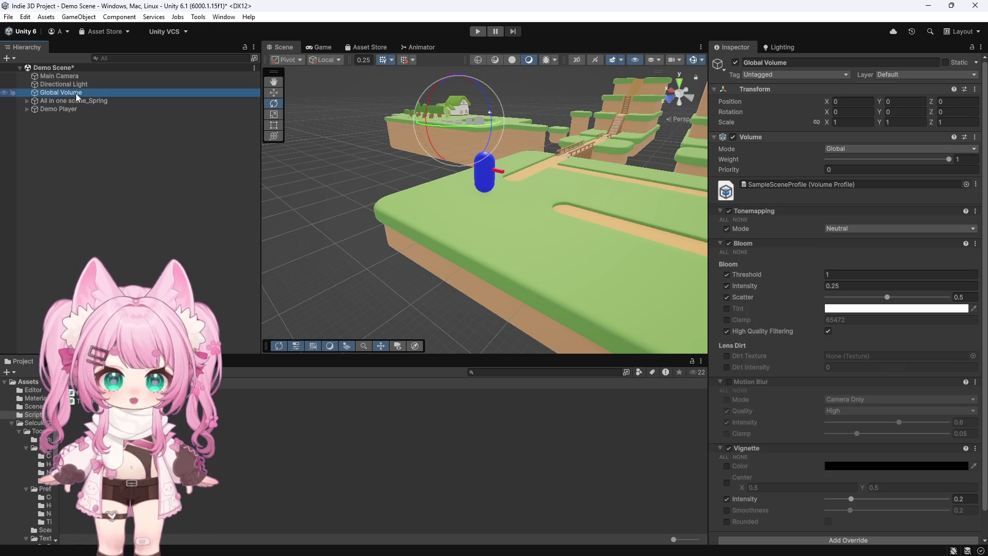
pyautogui.click(76, 85)
pyautogui.click(75, 76)
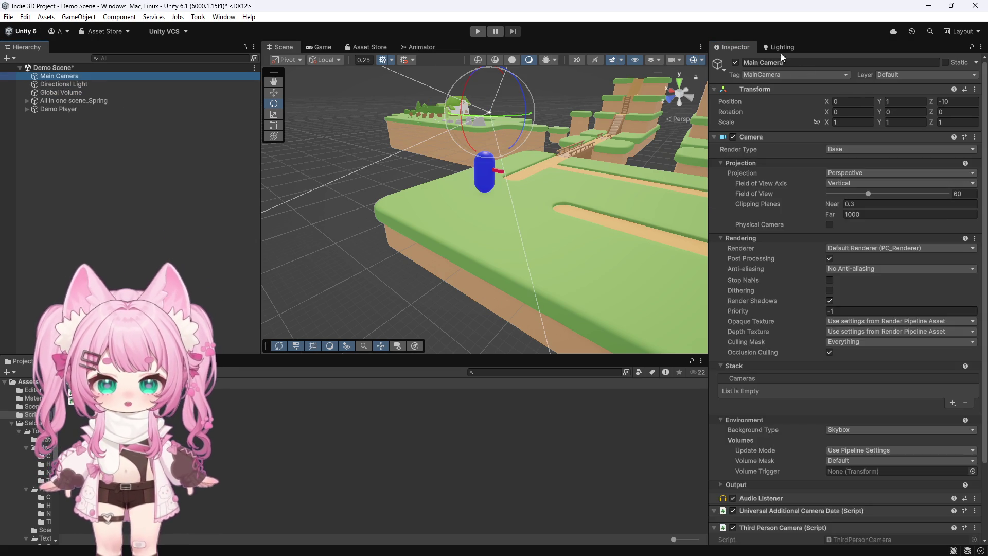
# Switch the Environment Lighting Source to Color and preview the navy-sky village in the Game view.
pyautogui.click(781, 50)
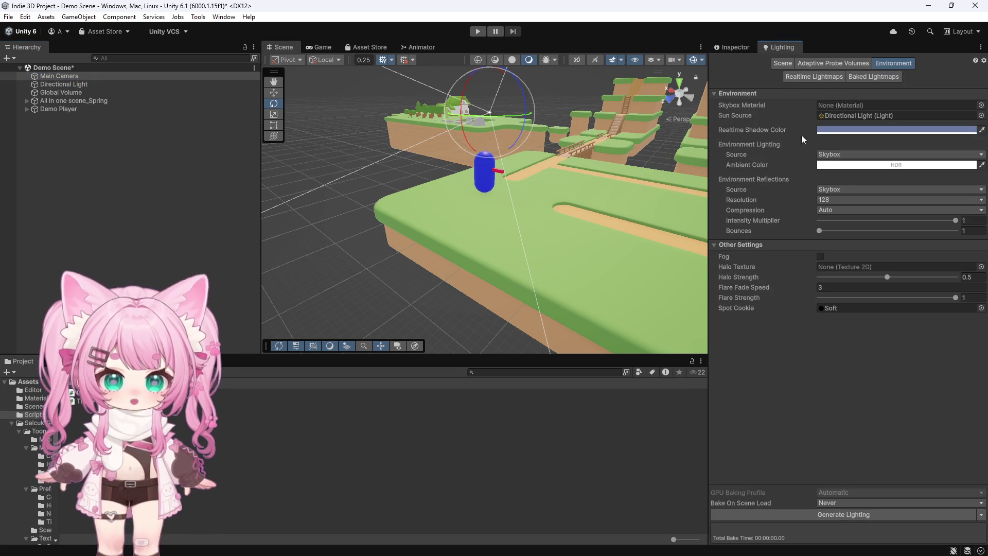
pyautogui.click(848, 156)
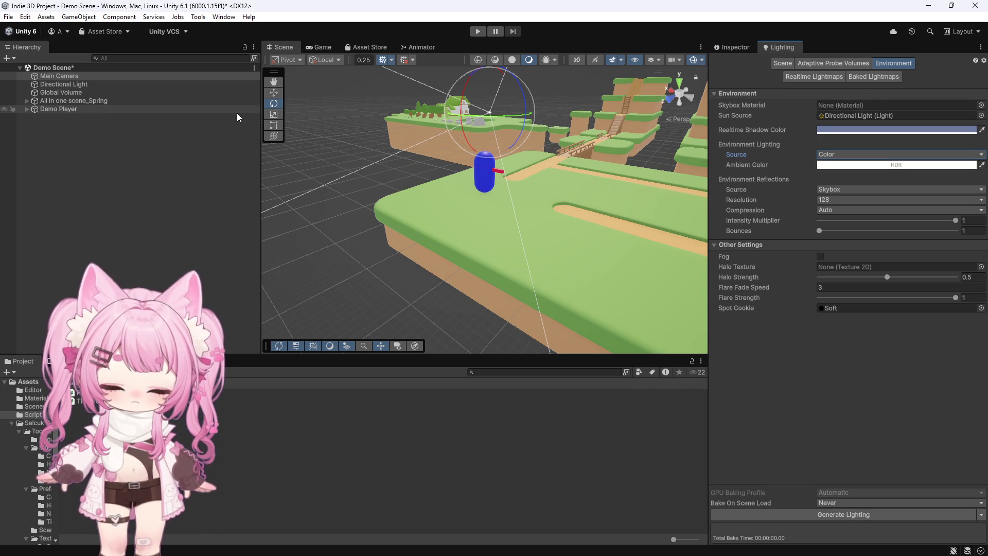
pyautogui.click(316, 47)
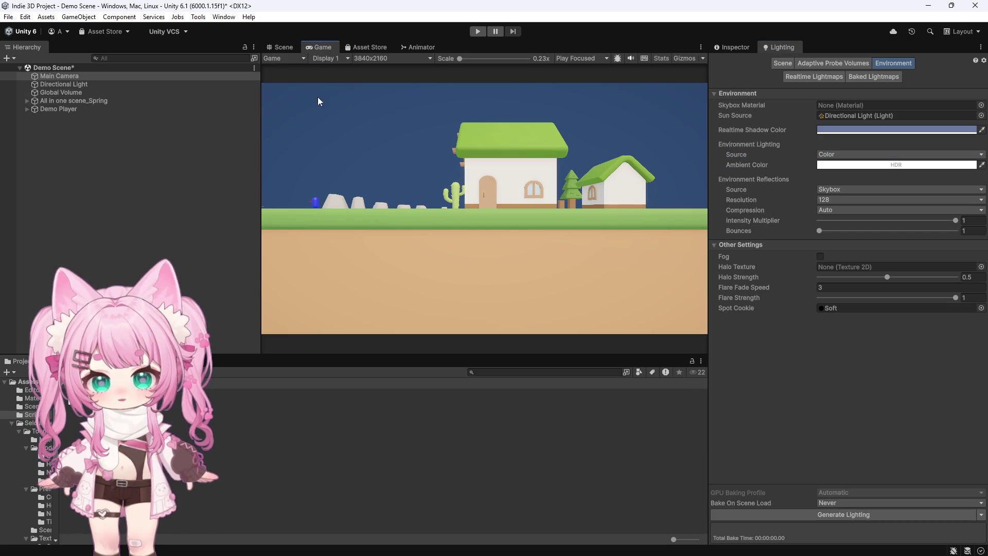
pyautogui.click(71, 77)
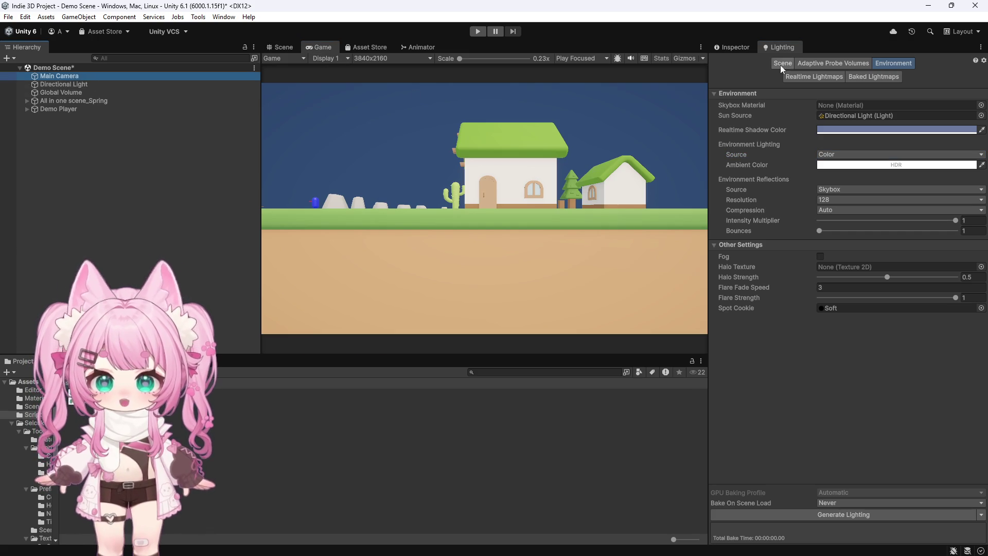
# Set the Main Camera's Background Type to a light-blue Solid Color, then return to the Scene view.
pyautogui.click(723, 47)
pyautogui.scroll(-3, 753, 223)
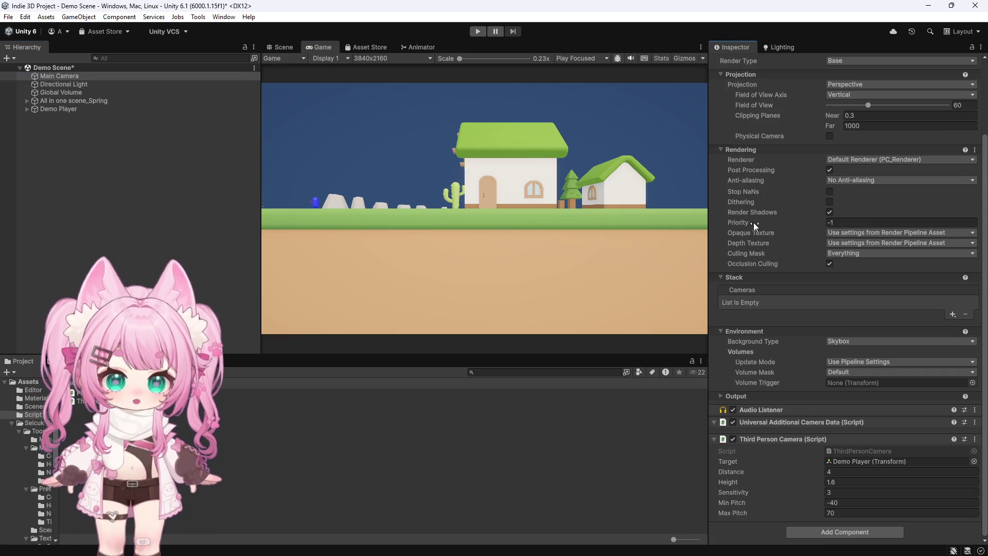
pyautogui.scroll(3, 754, 221)
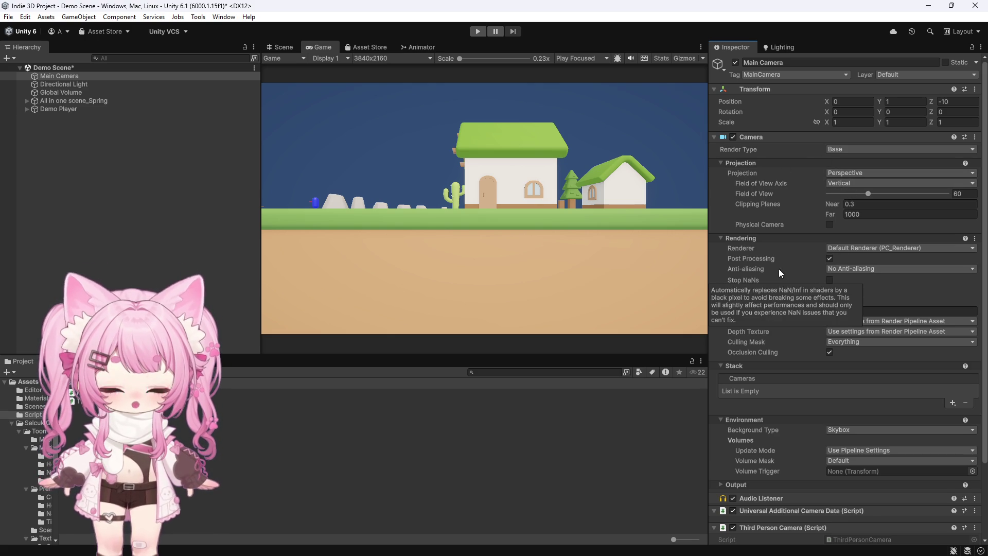
pyautogui.scroll(-3, 779, 269)
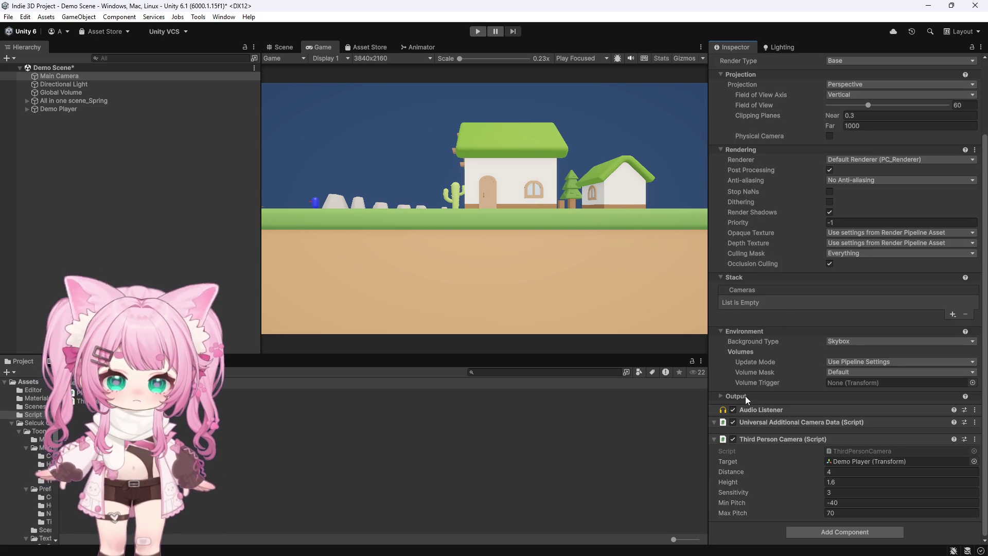
pyautogui.click(856, 364)
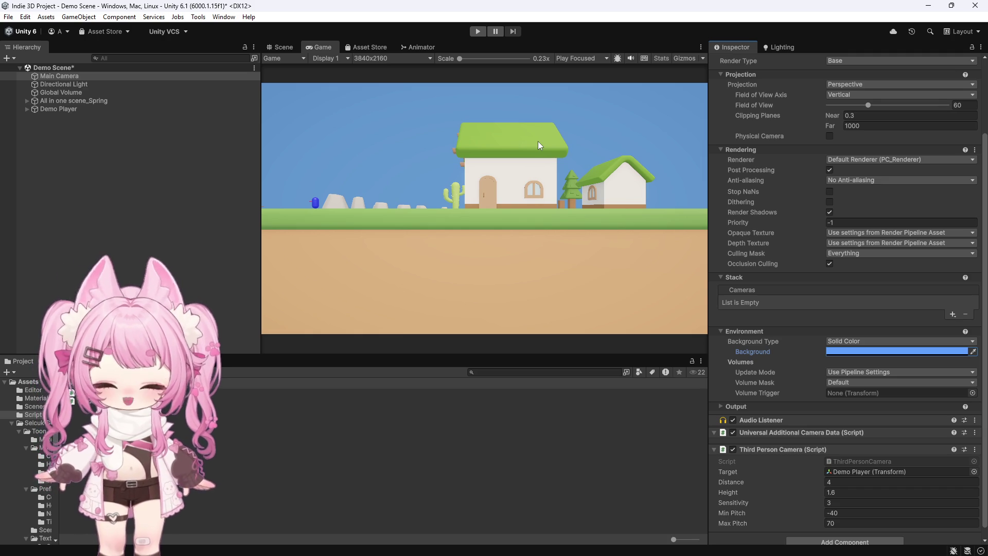
pyautogui.click(280, 47)
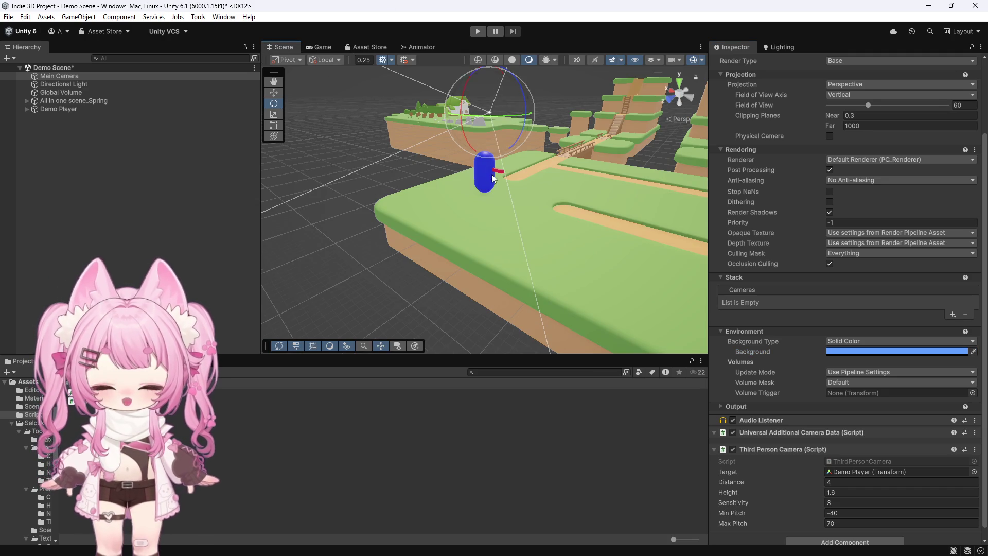
# Orbit around the blue capsule and select Demo Player in the Hierarchy.
pyautogui.moveTo(488, 189); pyautogui.dragTo(455, 182)
pyautogui.moveTo(463, 132)
pyautogui.mouseDown()
pyautogui.moveTo(412, 222)
pyautogui.moveTo(420, 195)
pyautogui.moveTo(471, 183)
pyautogui.moveTo(438, 165)
pyautogui.moveTo(388, 216)
pyautogui.mouseUp()
pyautogui.scroll(-2, 388, 216)
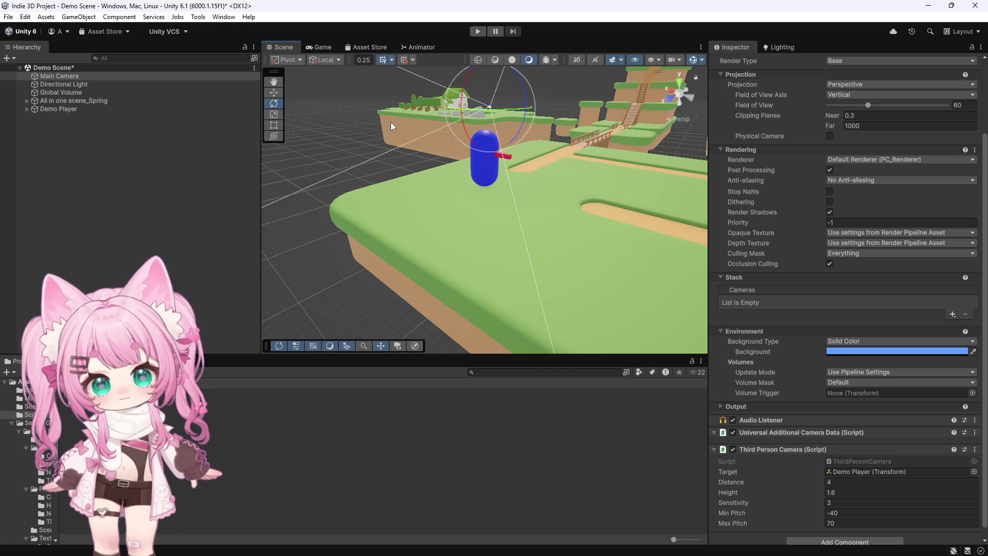
pyautogui.scroll(5, 490, 177)
pyautogui.scroll(-2, 467, 169)
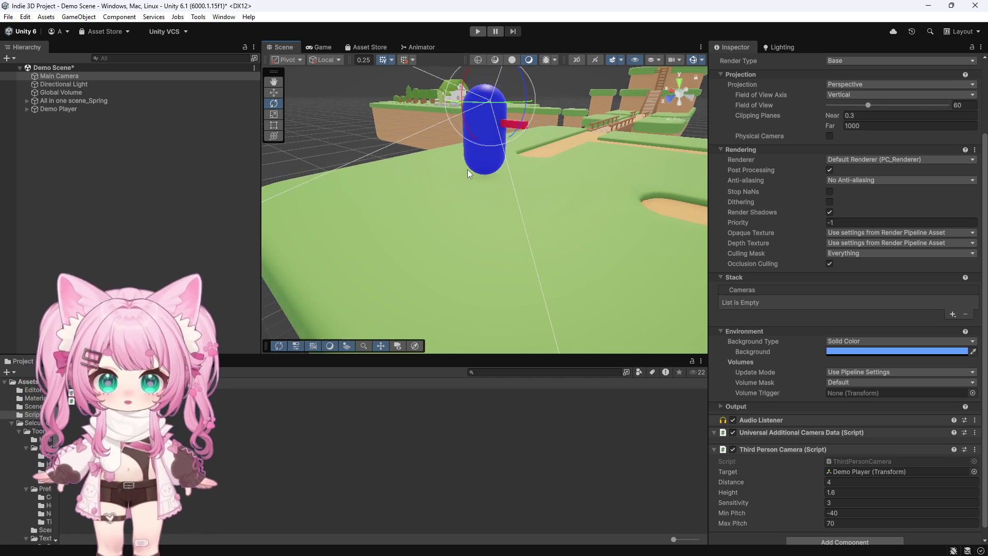
pyautogui.scroll(-2, 467, 169)
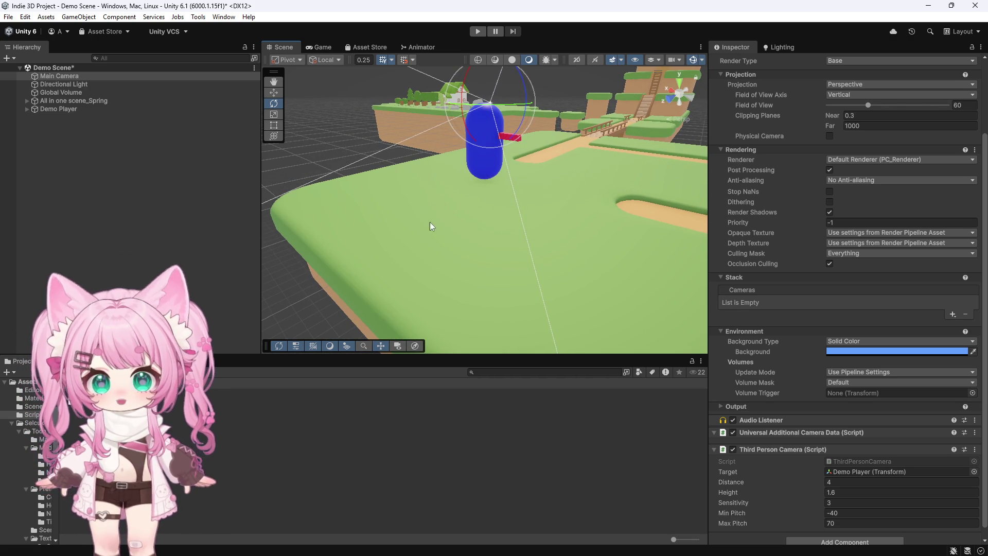
pyautogui.scroll(3, 440, 189)
pyautogui.scroll(-2, 429, 180)
pyautogui.click(73, 109)
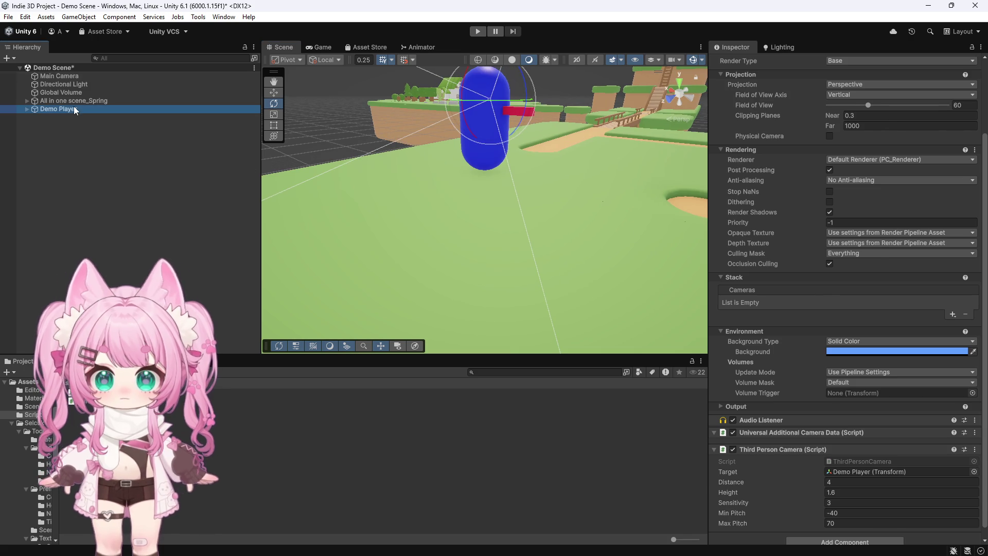
# Orbit to look down on the capsule and select its red nose Cube.
pyautogui.scroll(-3, 411, 236)
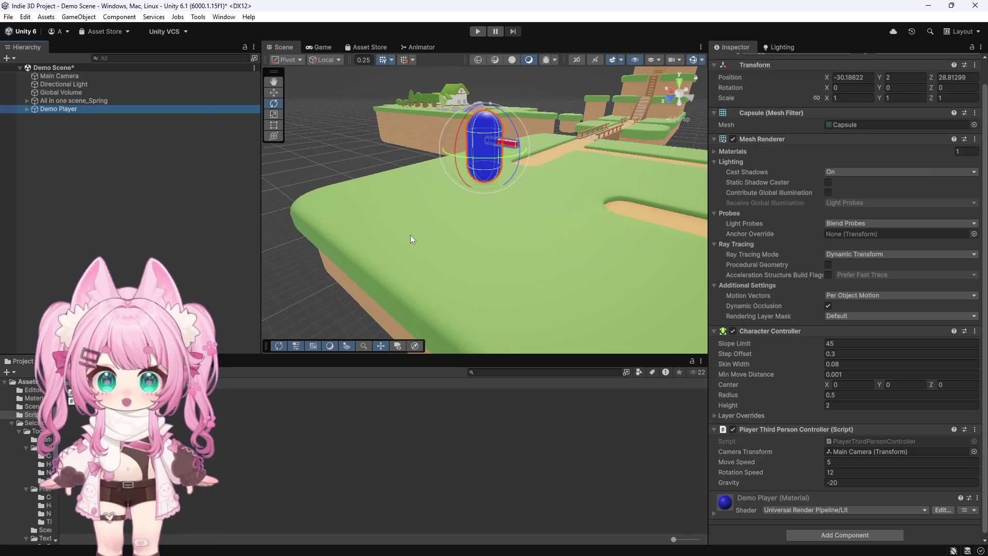
pyautogui.scroll(4, 420, 202)
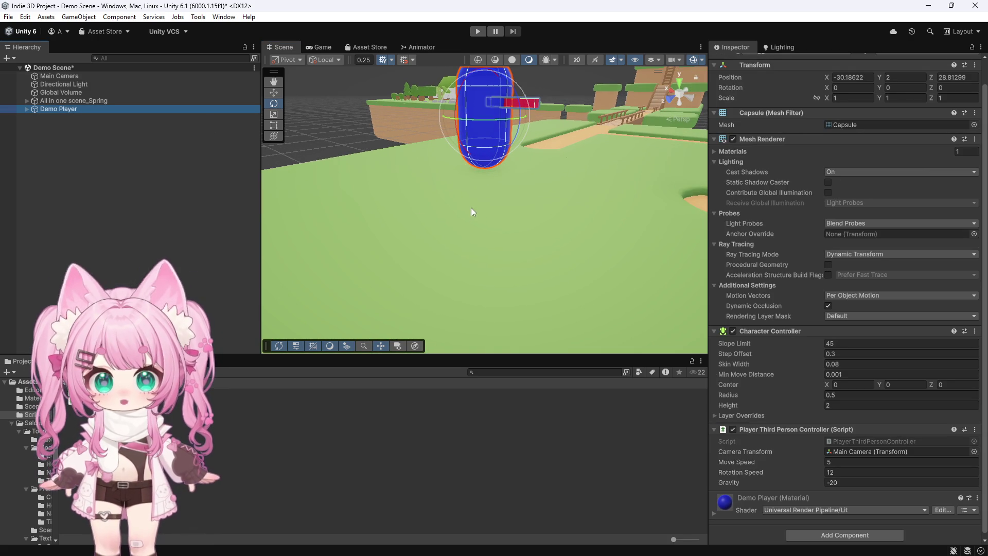
pyautogui.scroll(-1, 404, 233)
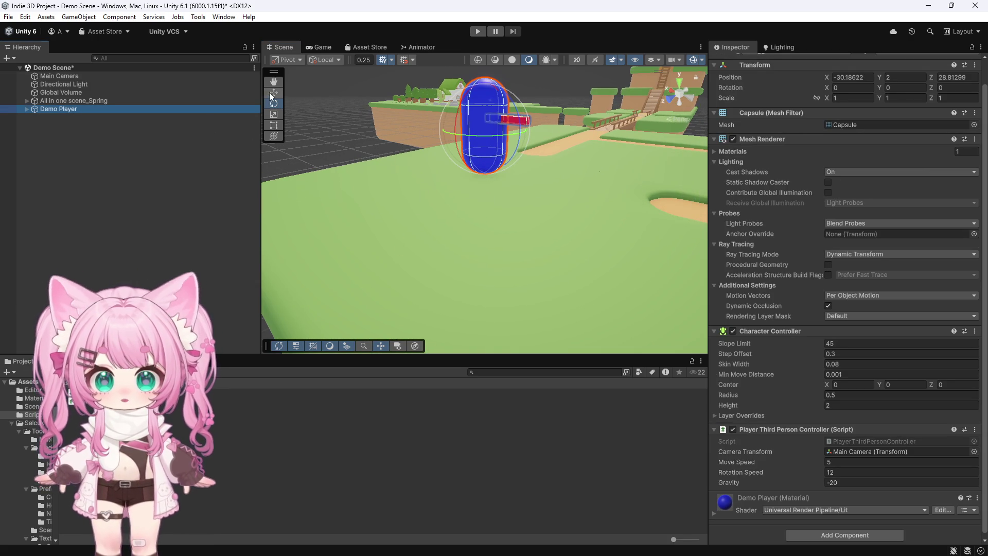
pyautogui.moveTo(436, 157); pyautogui.dragTo(592, 221)
pyautogui.moveTo(546, 153)
pyautogui.mouseDown()
pyautogui.moveTo(470, 132)
pyautogui.moveTo(390, 149)
pyautogui.moveTo(476, 161)
pyautogui.mouseUp()
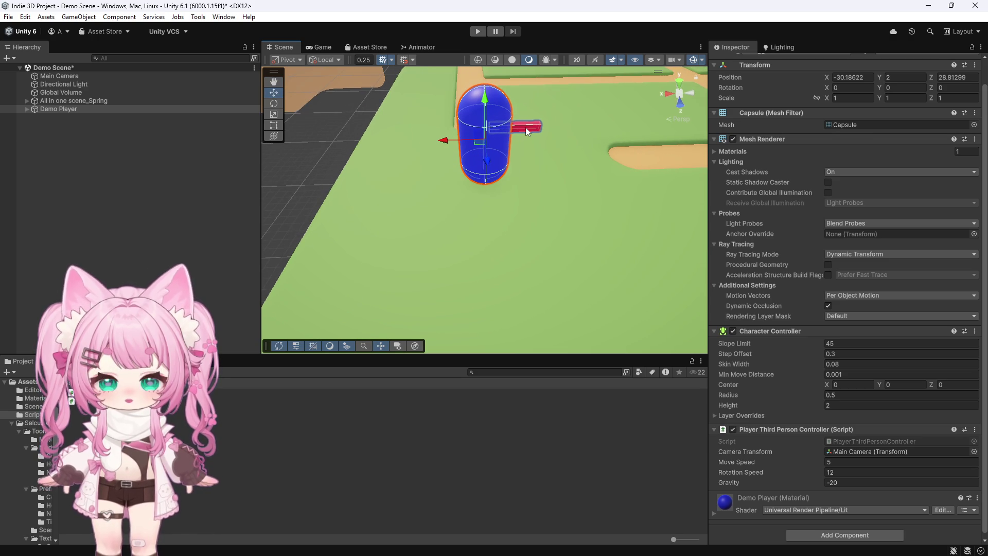
pyautogui.click(526, 128)
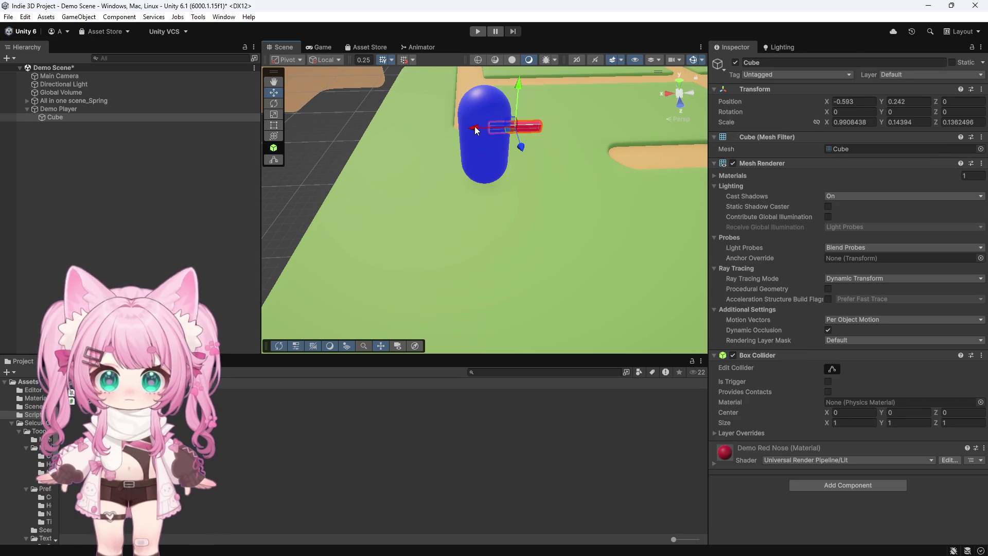
# Reselect the red nose cube and set its Rotation Y to 90.
pyautogui.click(490, 150)
pyautogui.click(523, 128)
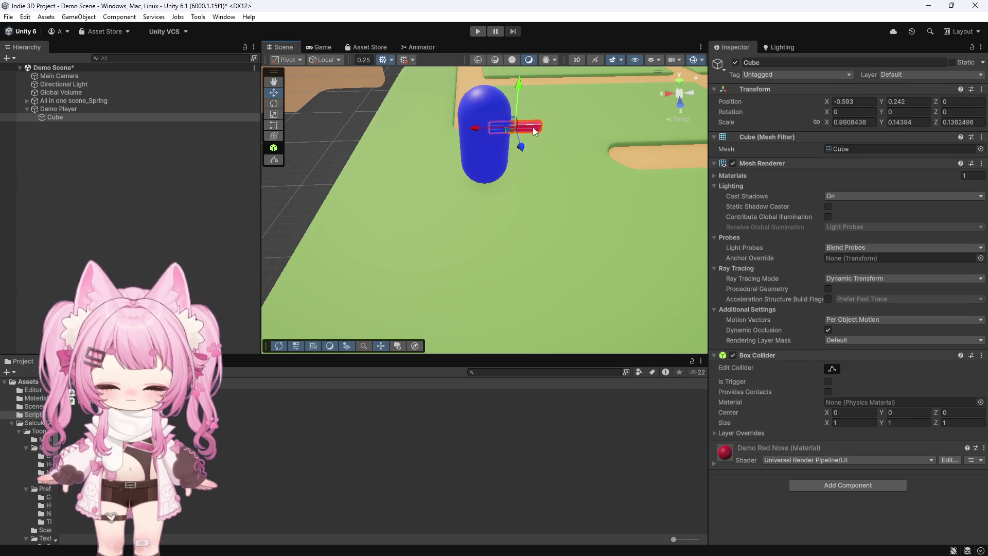
pyautogui.click(479, 150)
pyautogui.click(514, 123)
pyautogui.press('e')
pyautogui.click(908, 111)
pyautogui.write('90')
# Move the nose to the capsule's front at Z 0.69 and run a quick play-test.
pyautogui.click(273, 92)
pyautogui.moveTo(527, 115)
pyautogui.mouseDown()
pyautogui.moveTo(484, 145)
pyautogui.moveTo(474, 128)
pyautogui.moveTo(439, 123)
pyautogui.mouseUp()
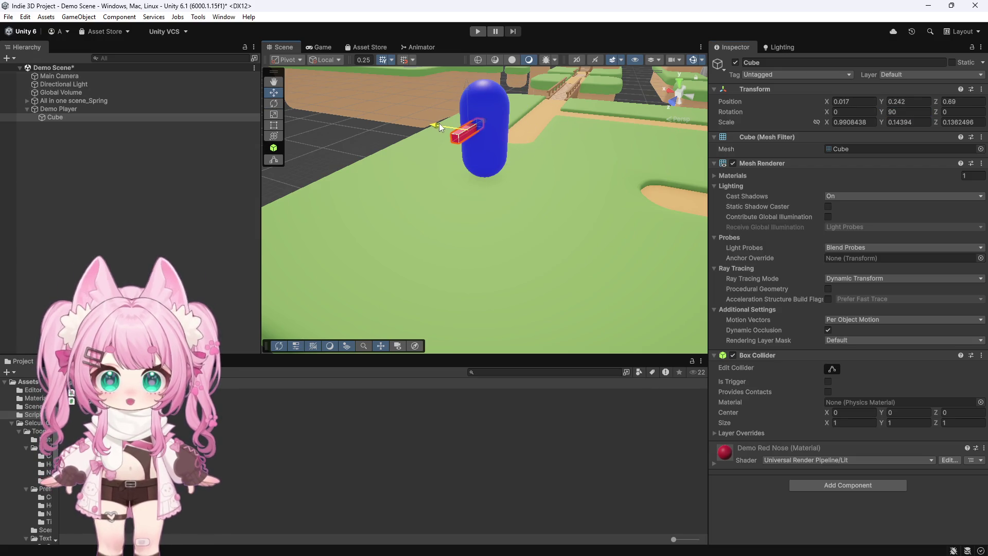
pyautogui.click(478, 30)
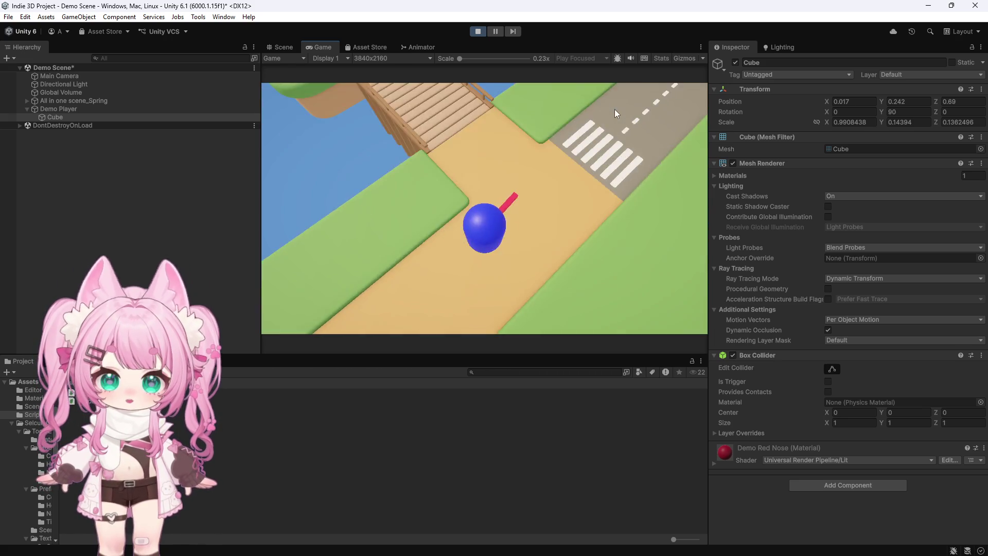
pyautogui.click(481, 33)
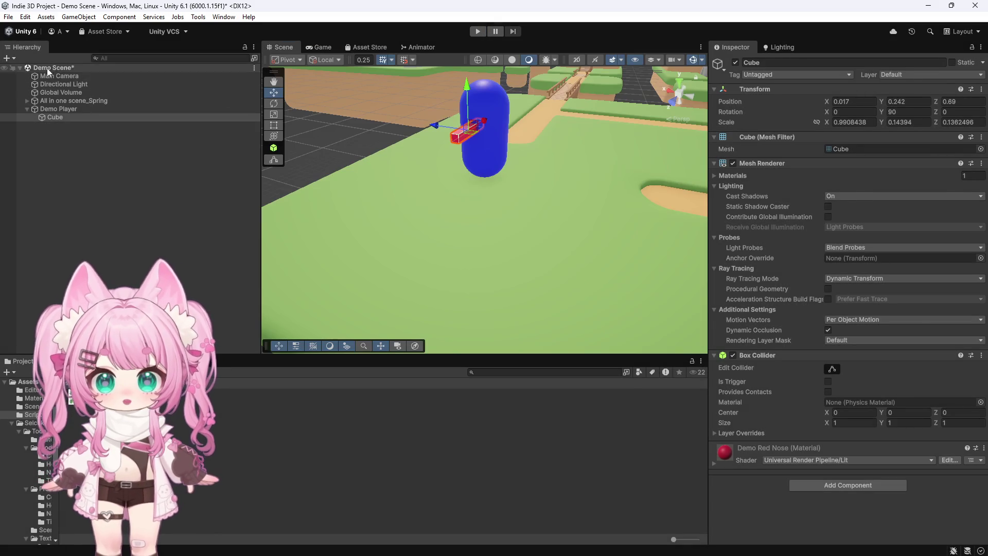
# Change the Main Camera's Third Person Camera Distance to 8.
pyautogui.click(60, 75)
pyautogui.scroll(-3, 770, 398)
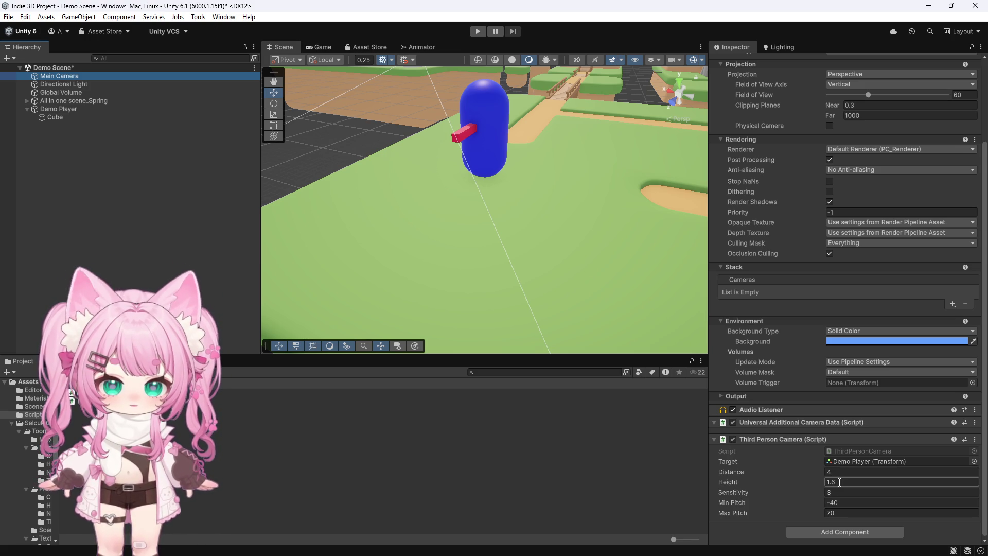
pyautogui.click(834, 472)
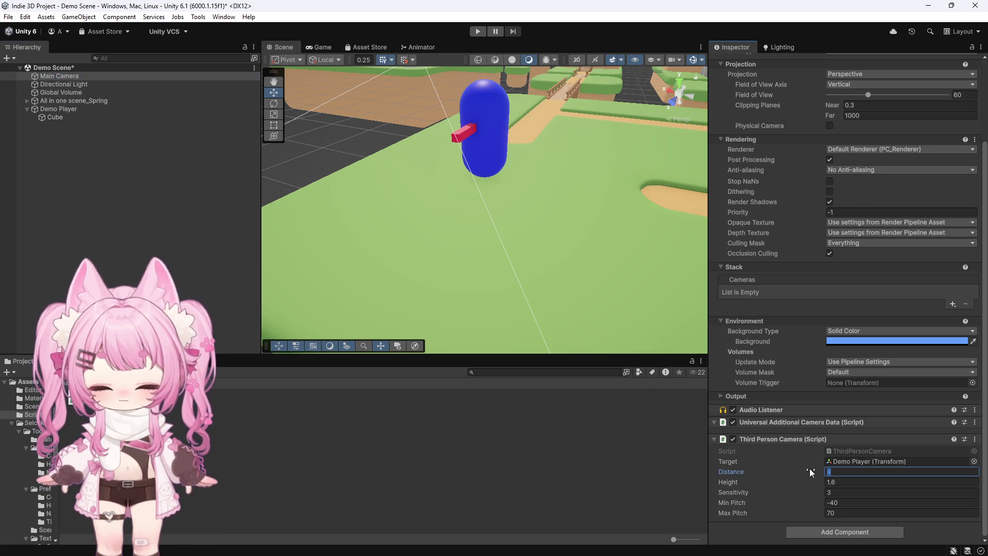
pyautogui.write('8')
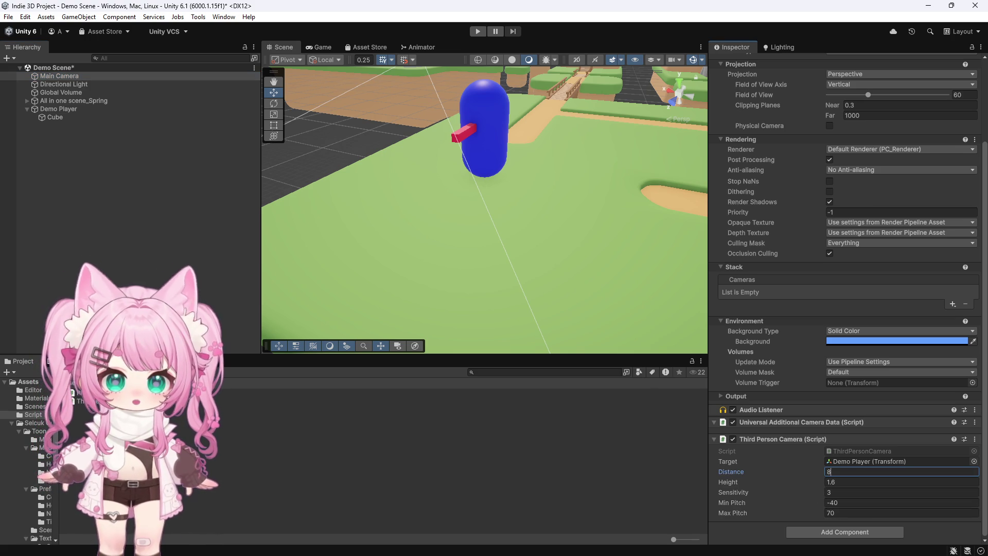
pyautogui.press('Return')
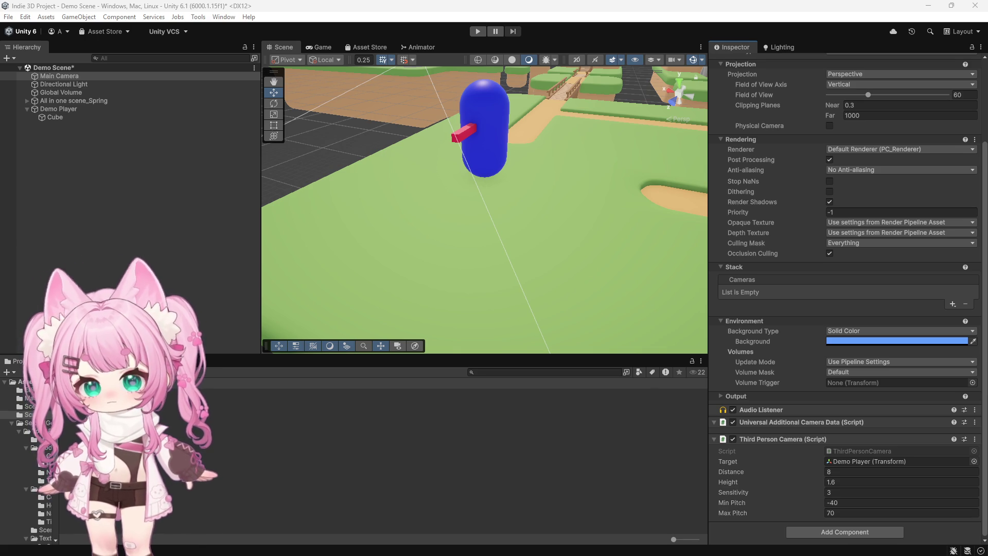
pyautogui.hotkey('alt', 'Tab')
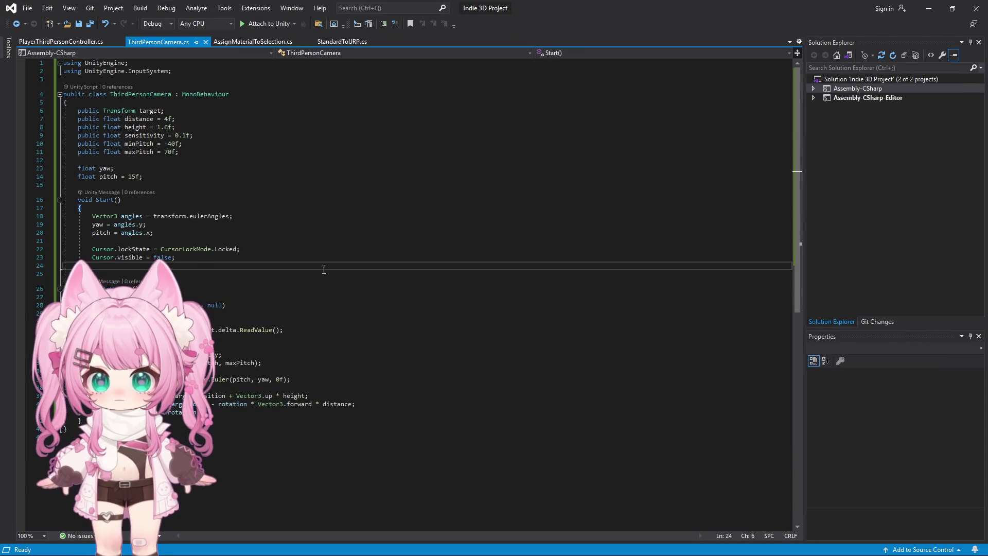
# Replace ThirdPersonCamera.cs with the smoothed code (smoothTime 0.08, sensitivity 120) and save all files.
pyautogui.hotkey('ctrl', 'a')
pyautogui.hotkey('ctrl', 'v')
pyautogui.click(26, 8)
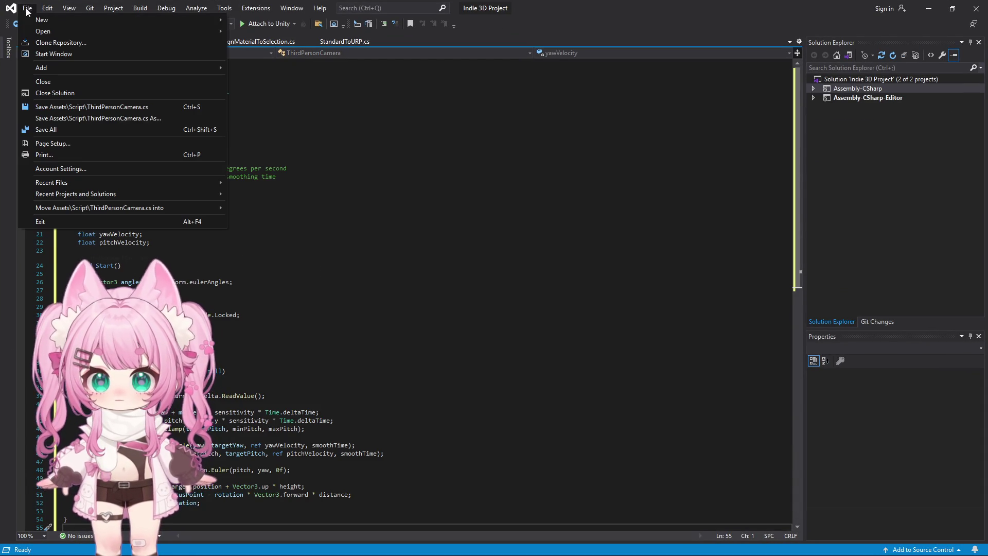
pyautogui.click(60, 128)
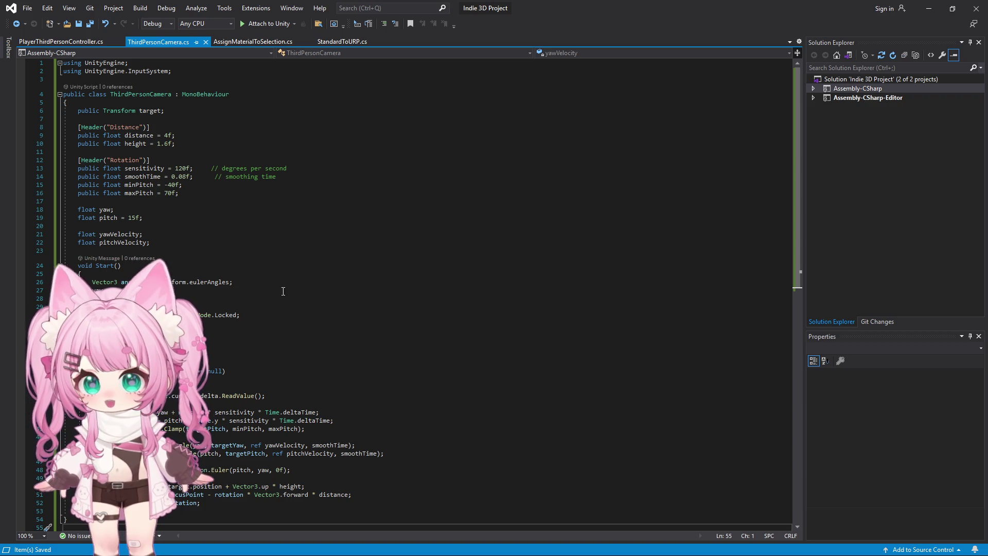
pyautogui.click(928, 10)
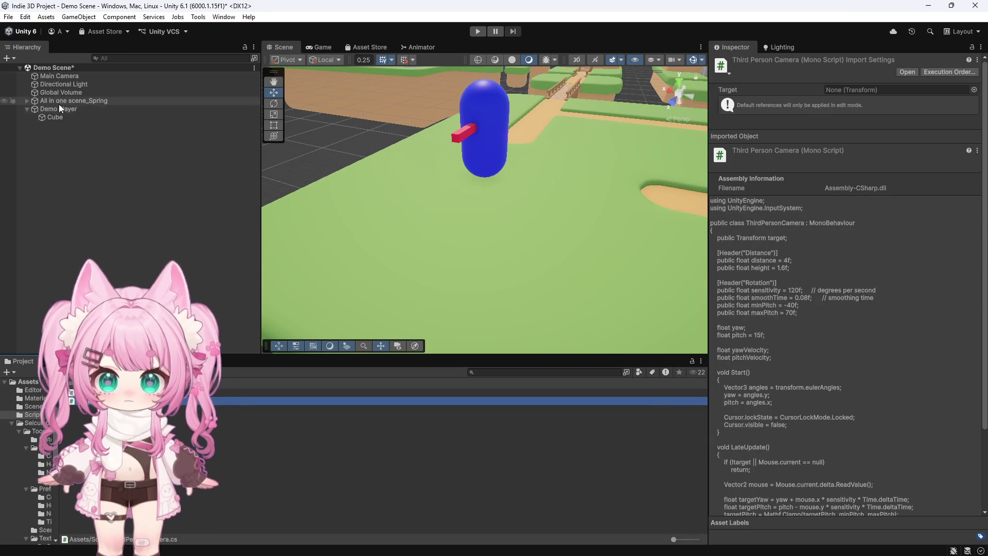
# Play-test the smoothed camera, then show the Main Camera's Third Person Camera settings.
pyautogui.click(478, 32)
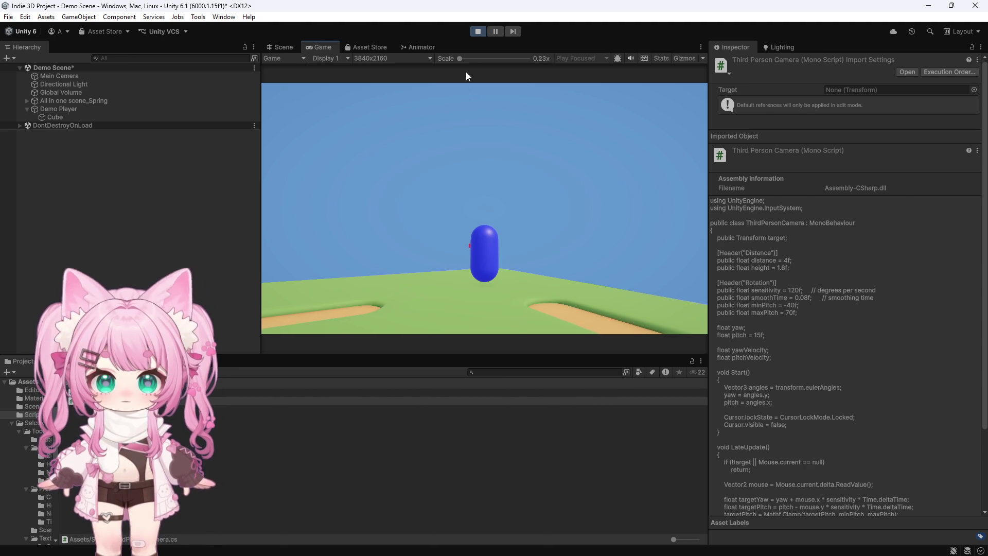
pyautogui.click(479, 31)
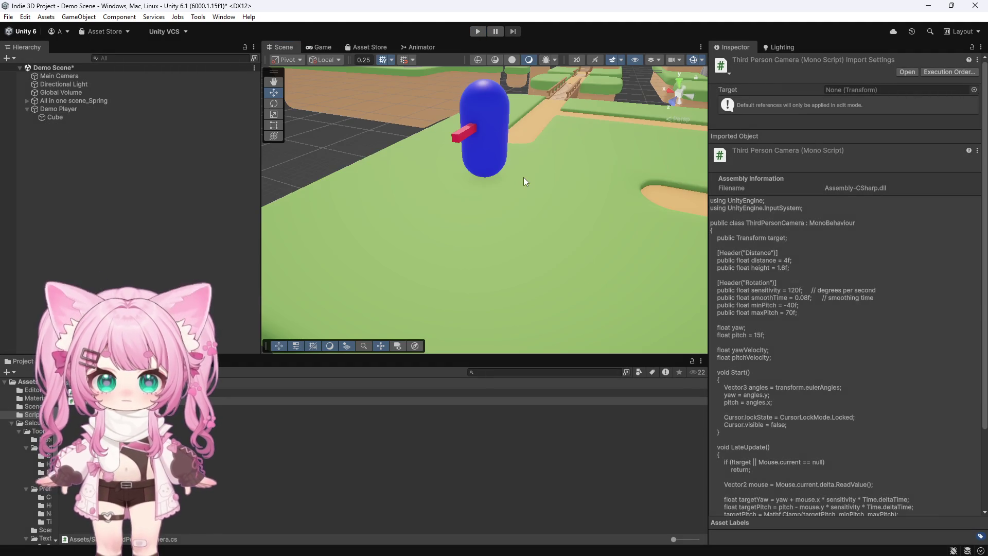
pyautogui.click(61, 75)
pyautogui.scroll(-5, 859, 434)
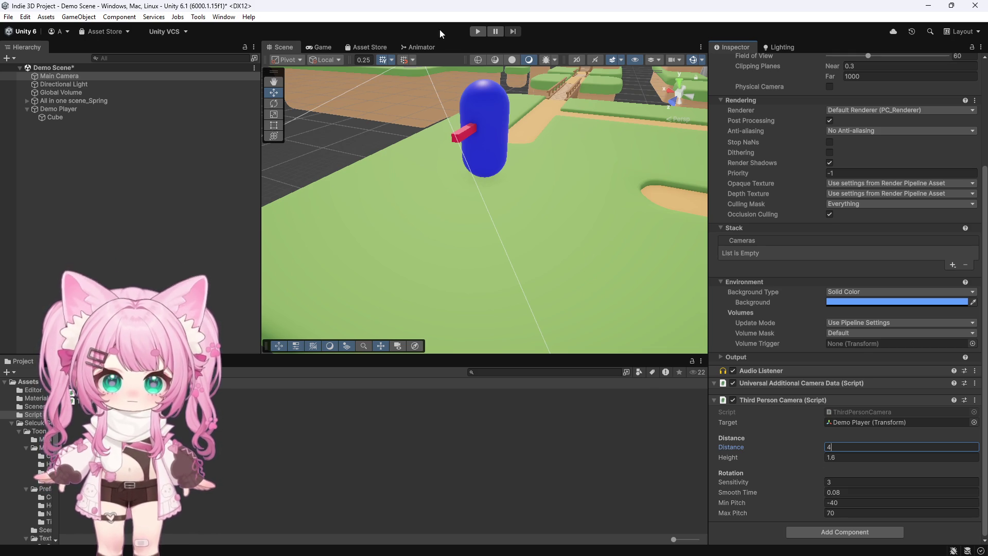
pyautogui.click(477, 32)
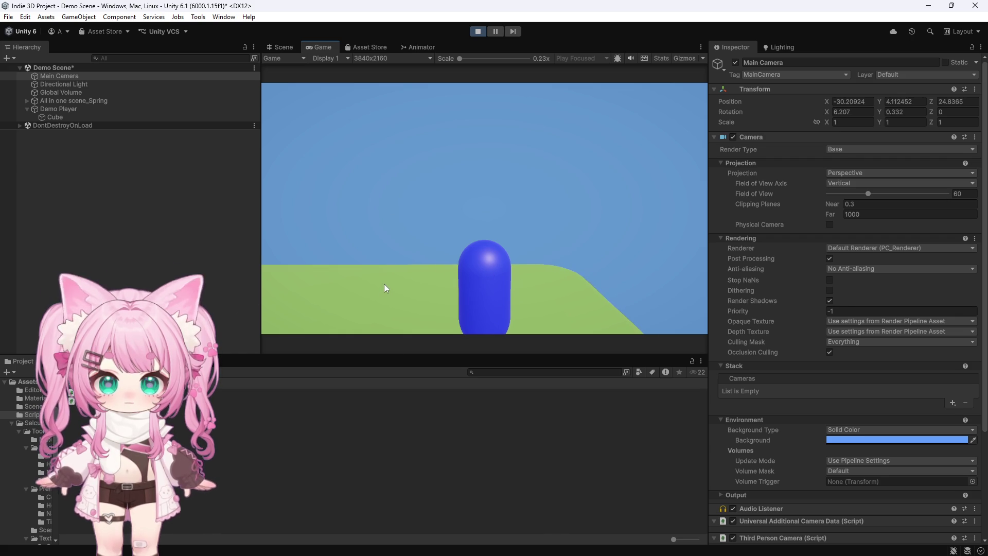
pyautogui.press('a')
pyautogui.press('s')
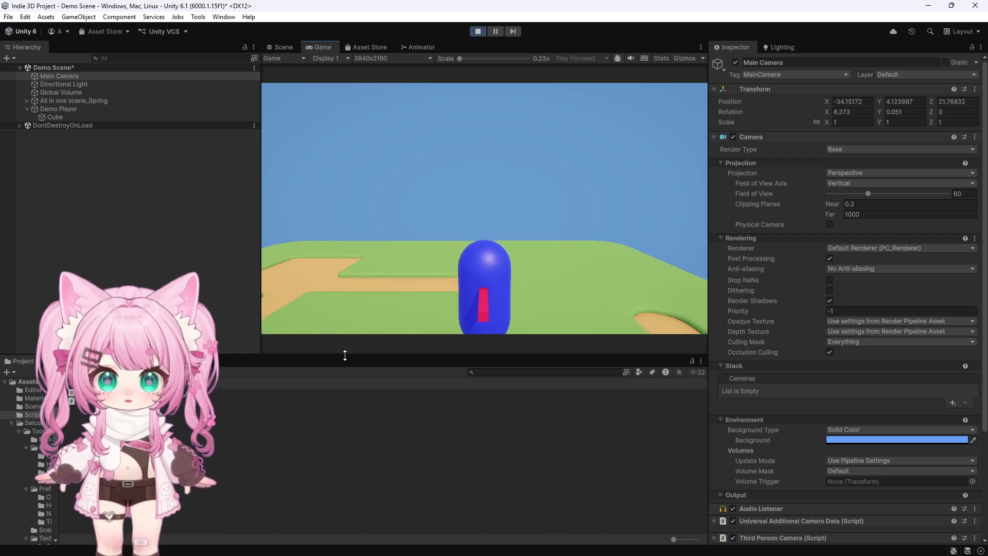
pyautogui.press('w')
pyautogui.hotkey('ctrl', 'p')
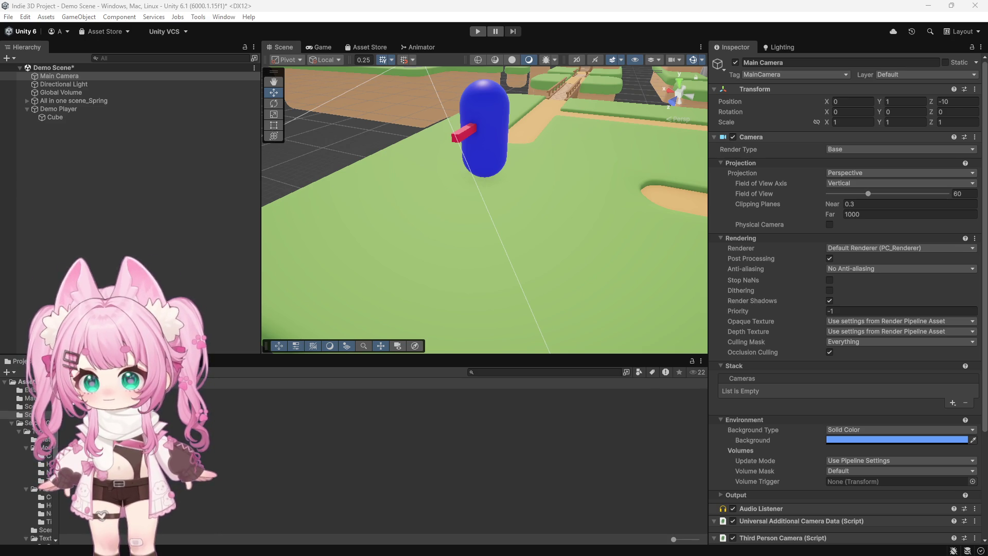
# Overwrite ThirdPersonCamera.cs with code using sensitivity 2.5 and rotationSmooth 12, and save all files.
pyautogui.doubleClick(40, 492)
pyautogui.click(314, 308)
pyautogui.hotkey('ctrl', 'a')
pyautogui.hotkey('ctrl', 'v')
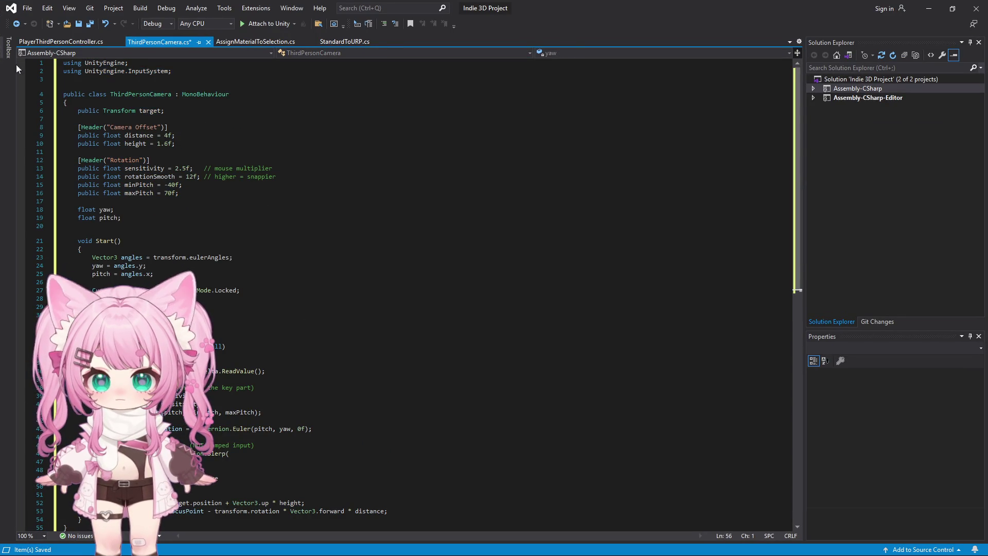
pyautogui.click(27, 8)
pyautogui.click(54, 130)
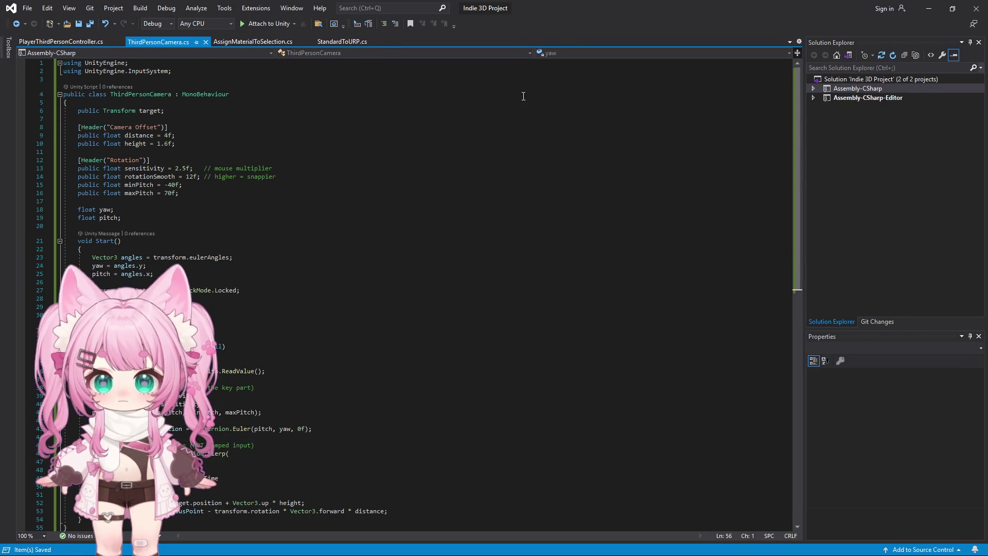
pyautogui.click(929, 9)
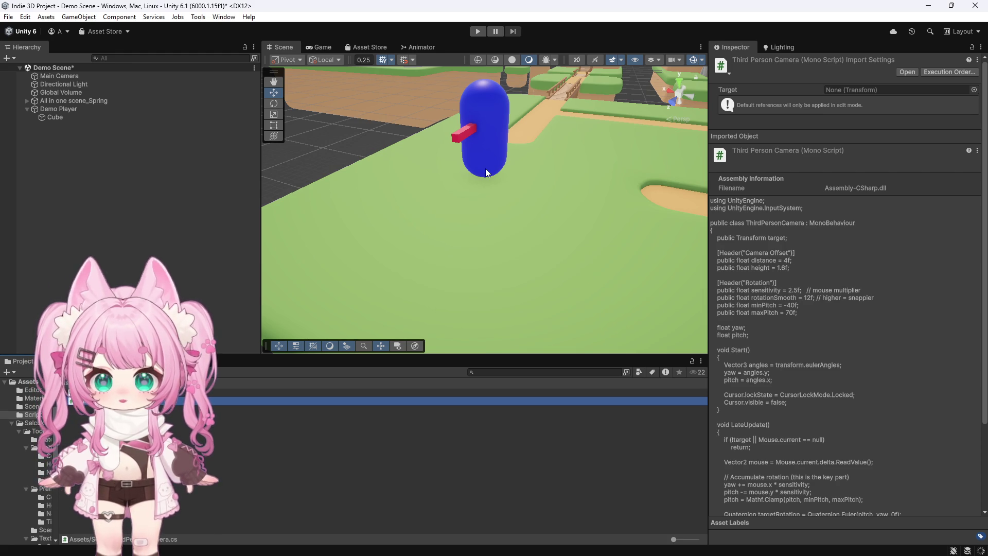
pyautogui.click(477, 30)
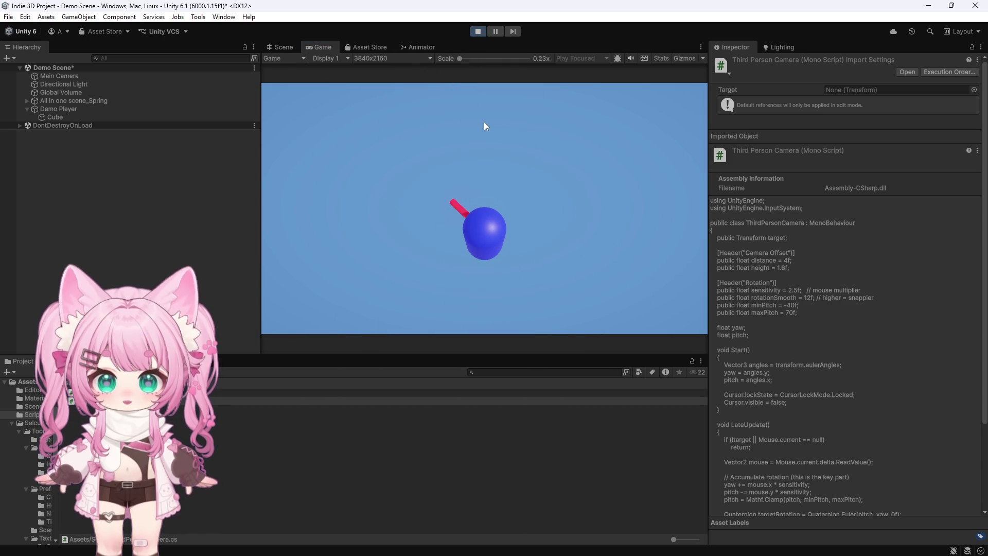
pyautogui.click(479, 31)
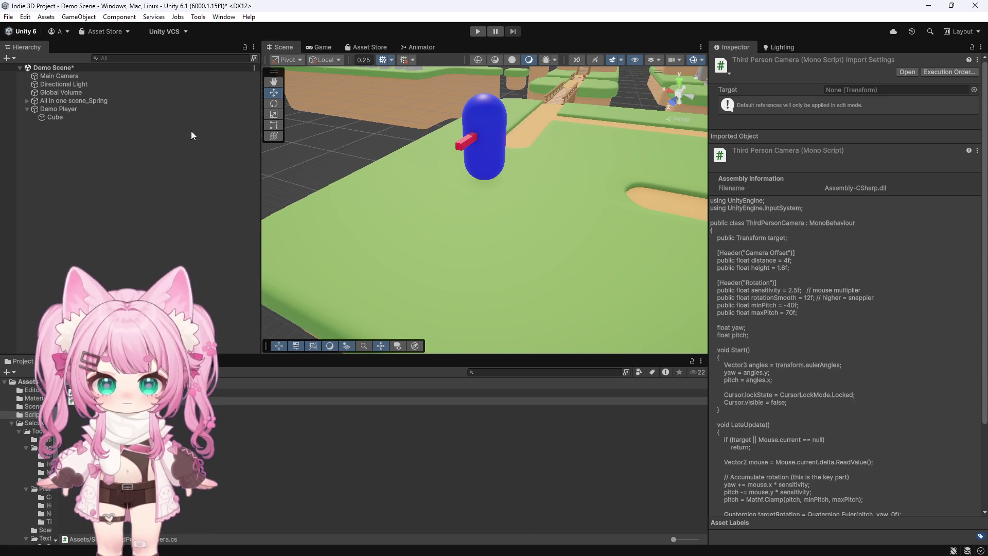
pyautogui.click(58, 109)
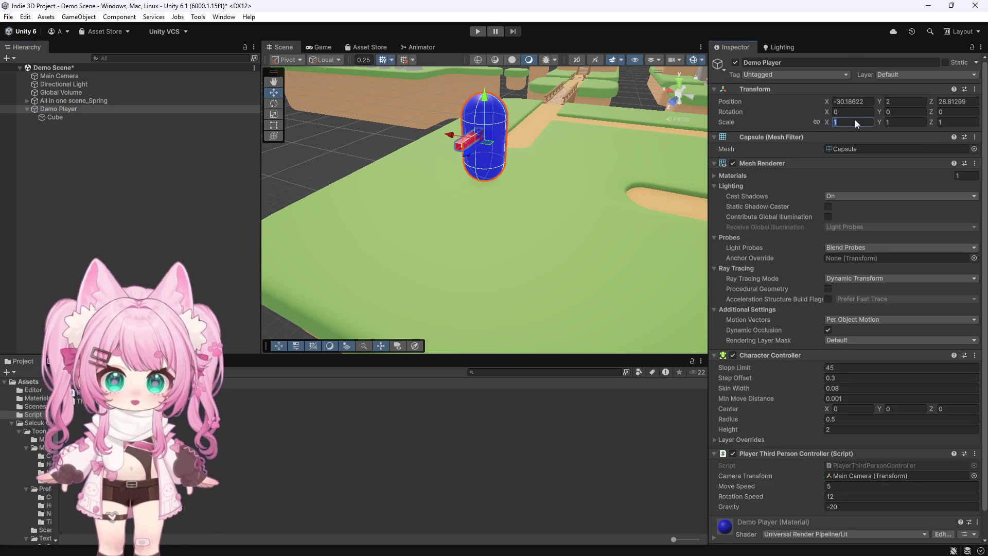
# Scale Demo Player uniformly to 0.5 and start play mode.
pyautogui.write('0.5')
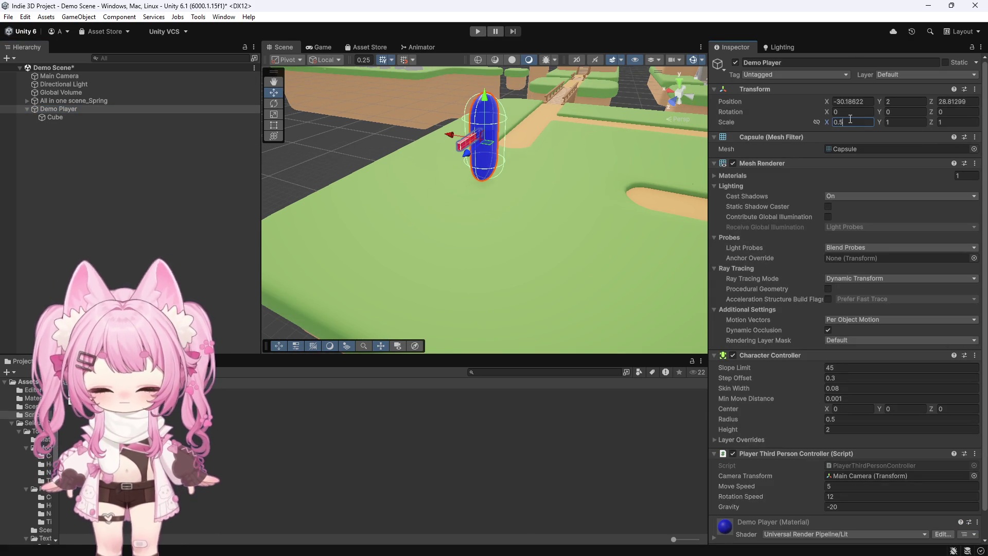
pyautogui.write('0.5')
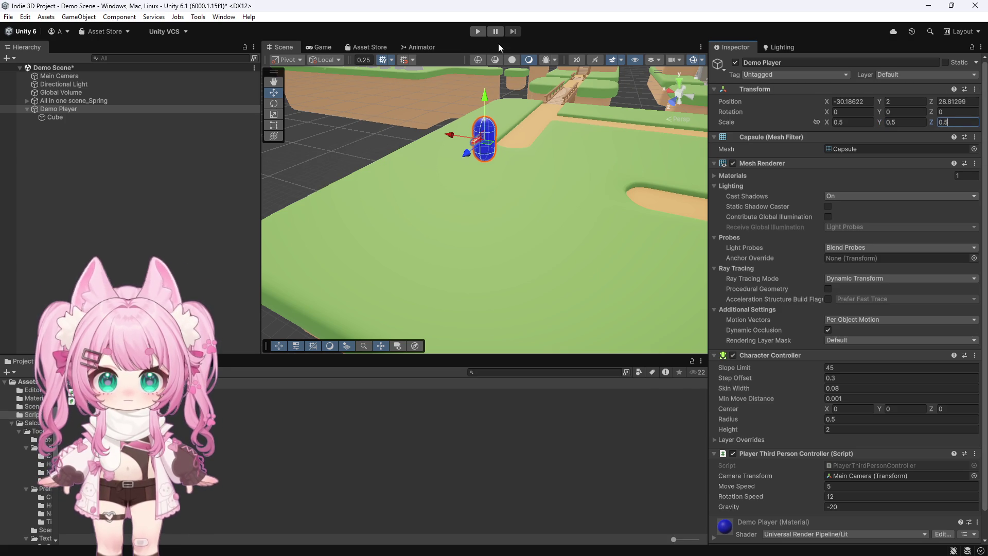
pyautogui.hotkey('ctrl', 'p')
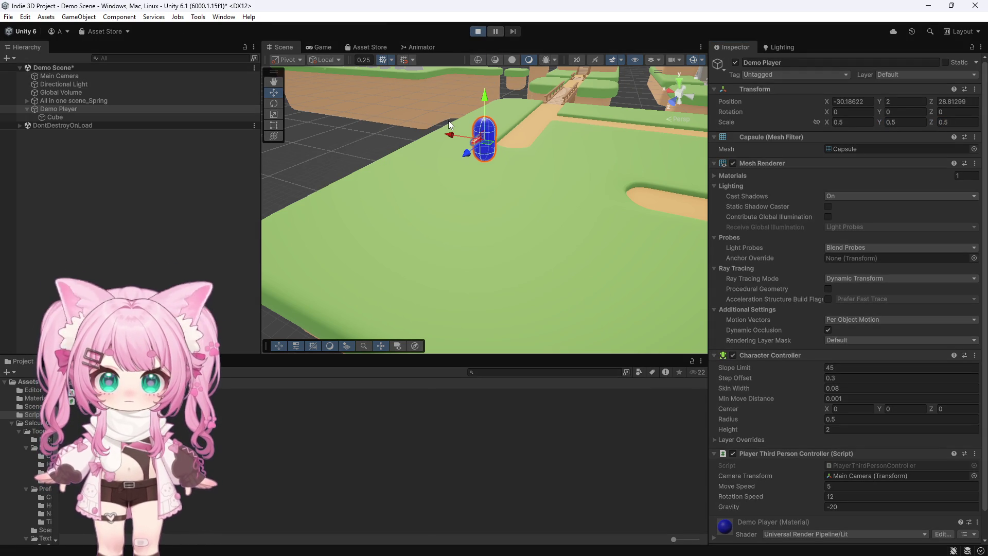
# Walk the capsule along the path with D and W until it drops off the island, then stop play mode.
pyautogui.press('d')
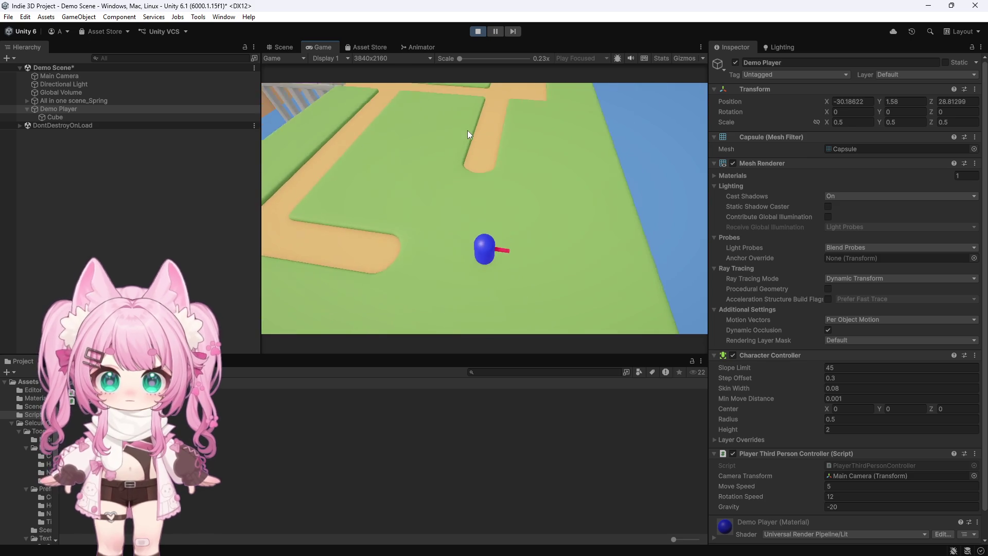
pyautogui.press('w')
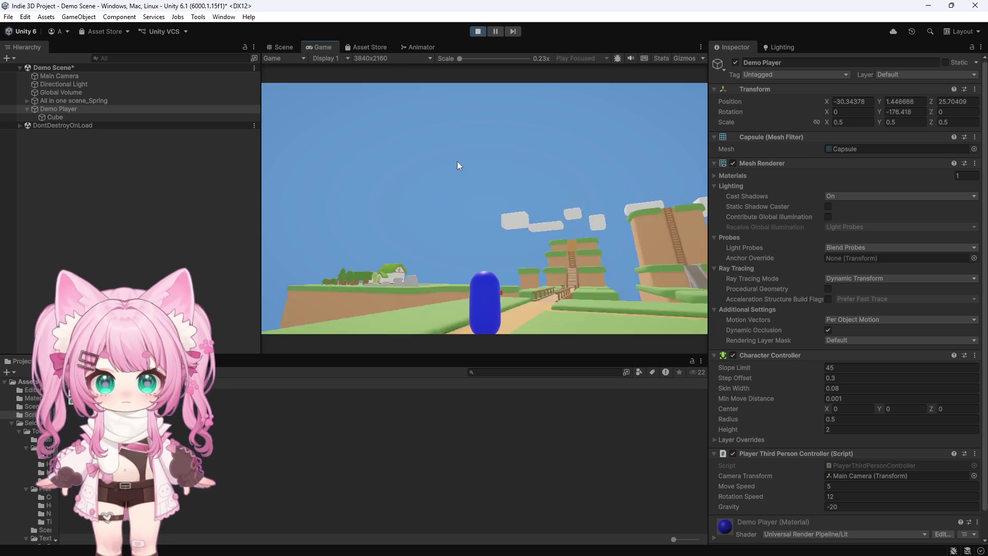
pyautogui.press('w')
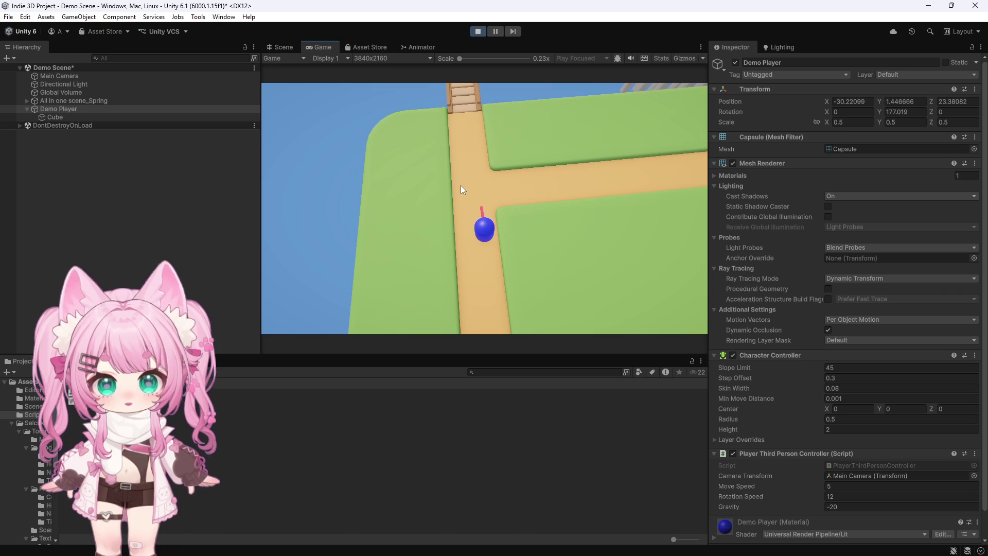
pyautogui.press('w')
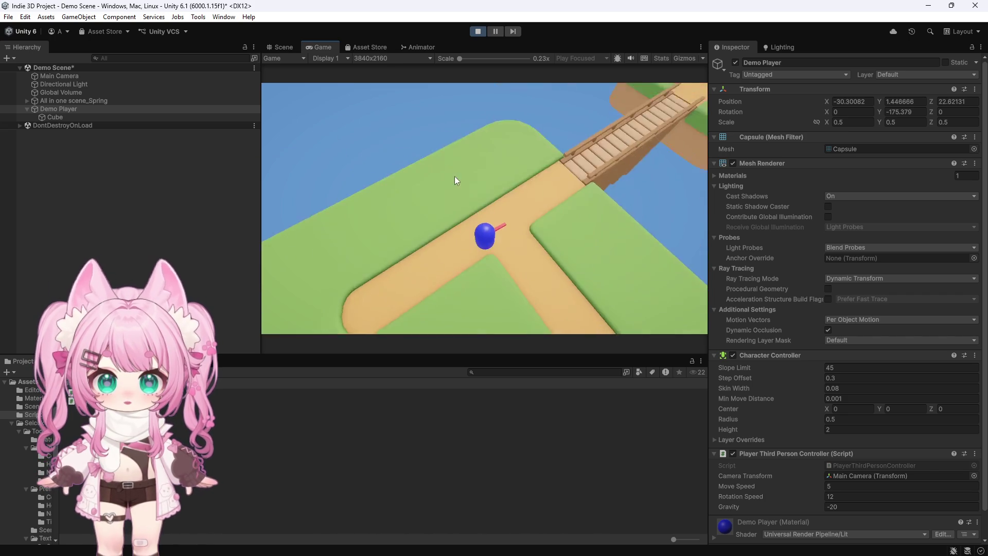
pyautogui.press('w')
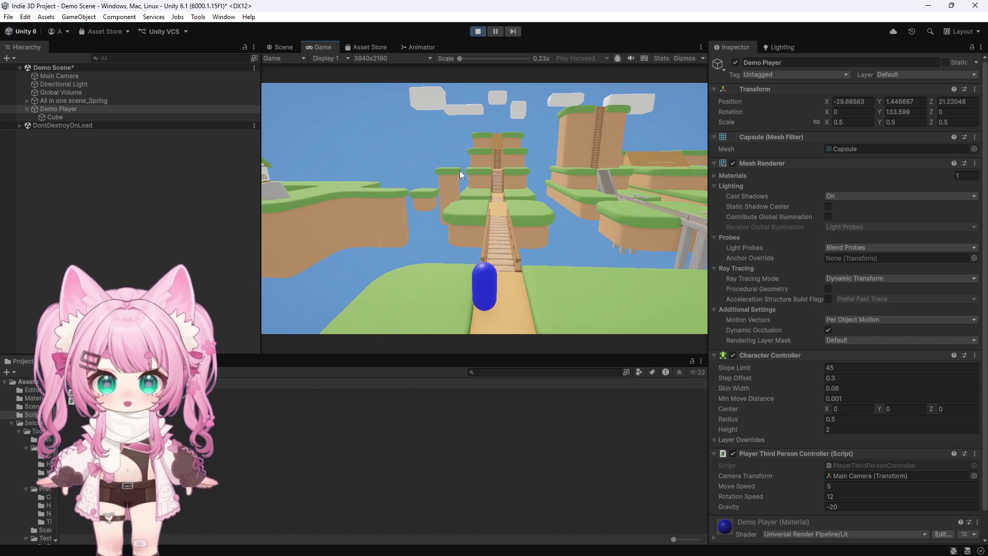
pyautogui.press('w')
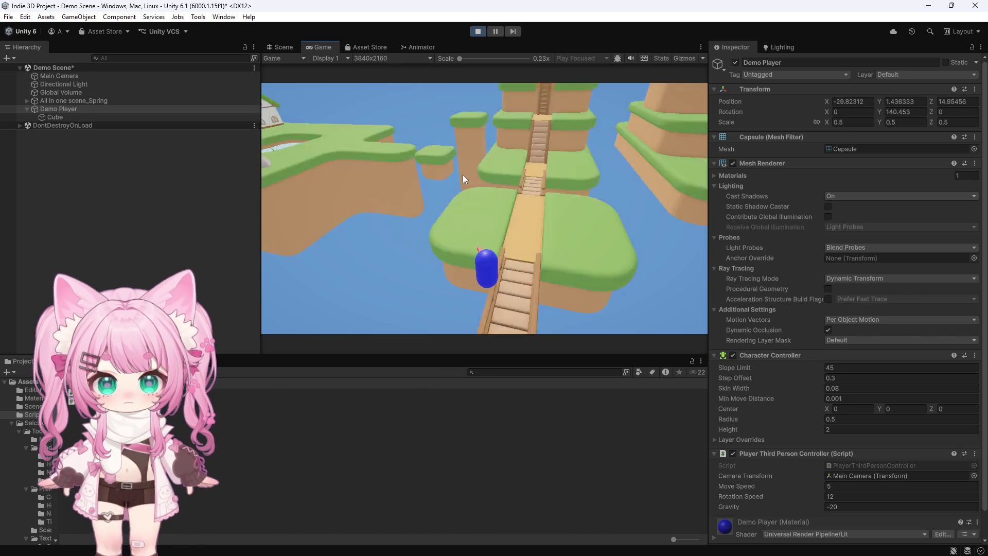
pyautogui.press('w')
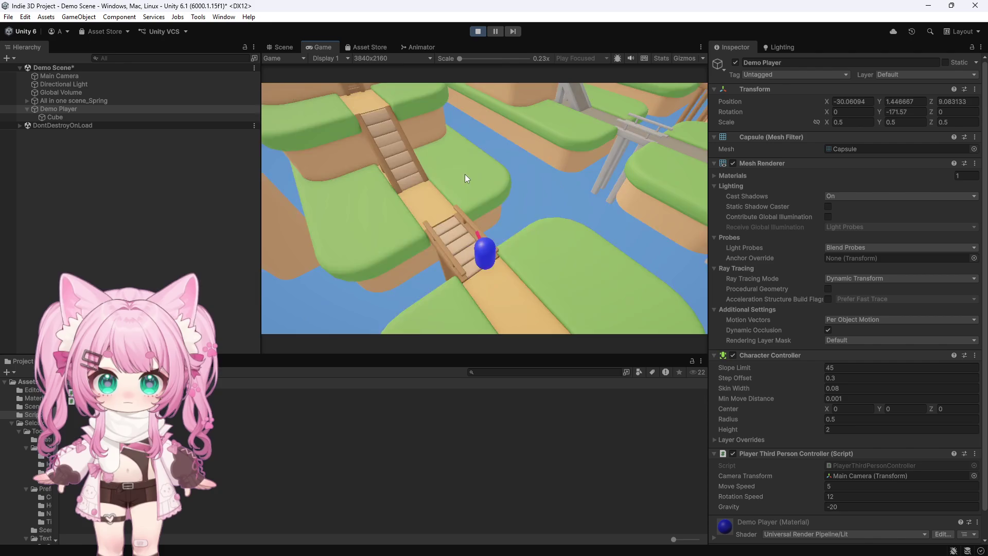
pyautogui.press('w')
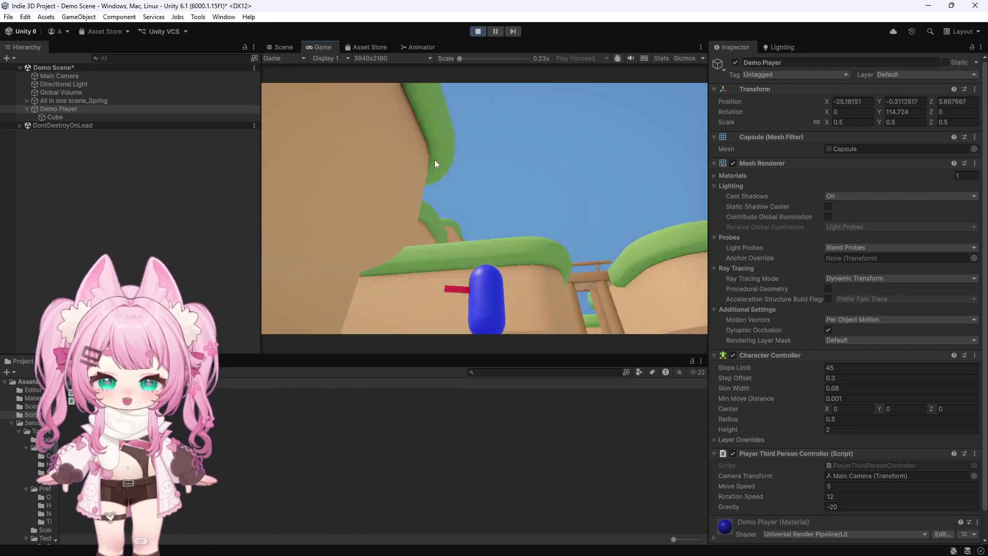
pyautogui.click(476, 32)
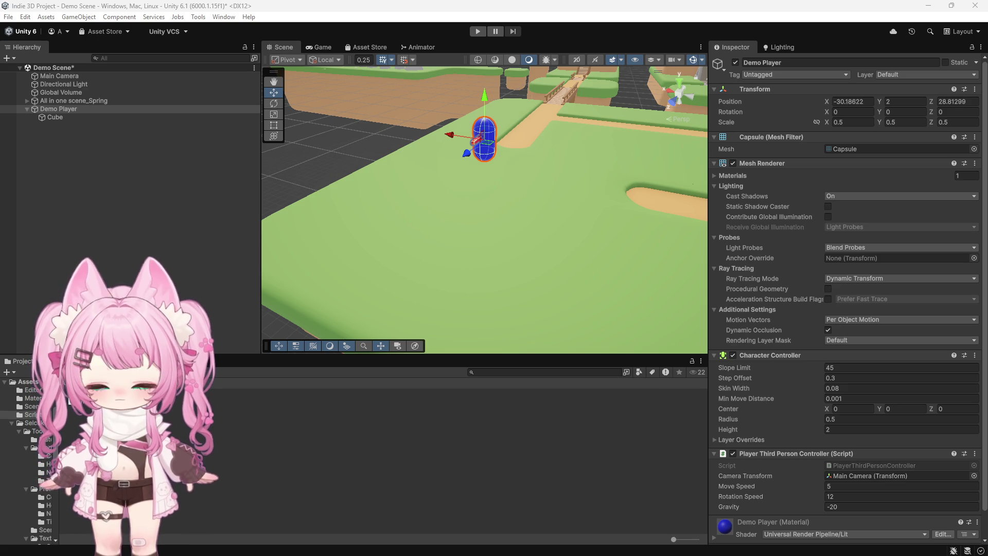
# Replace the ThirdPersonCamera code with the player-local offset (0, 1.2, -3.2) version, save it, and return to Unity.
pyautogui.hotkey('alt', 'Tab')
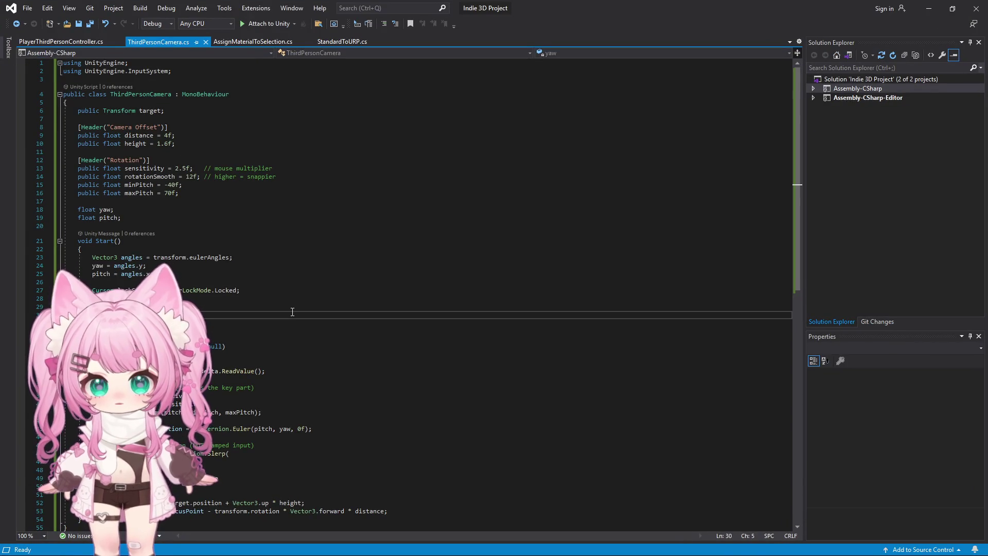
pyautogui.hotkey('ctrl', 'a')
pyautogui.hotkey('ctrl', 'v')
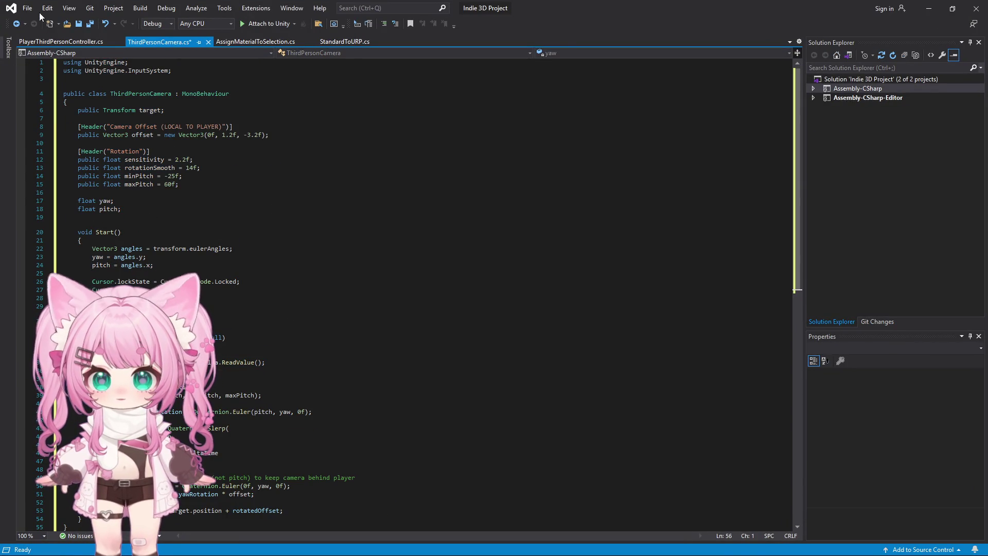
pyautogui.click(28, 8)
pyautogui.click(44, 128)
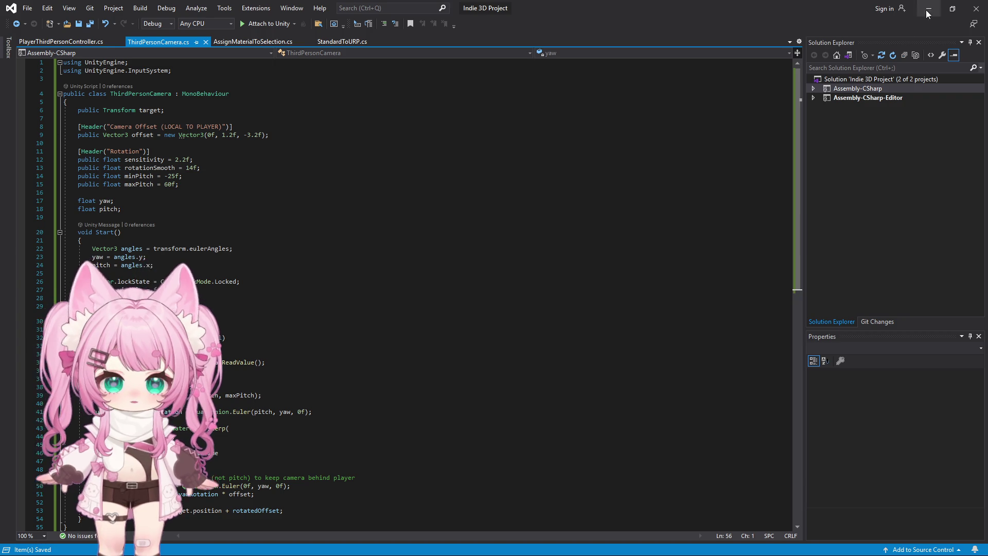
pyautogui.click(928, 10)
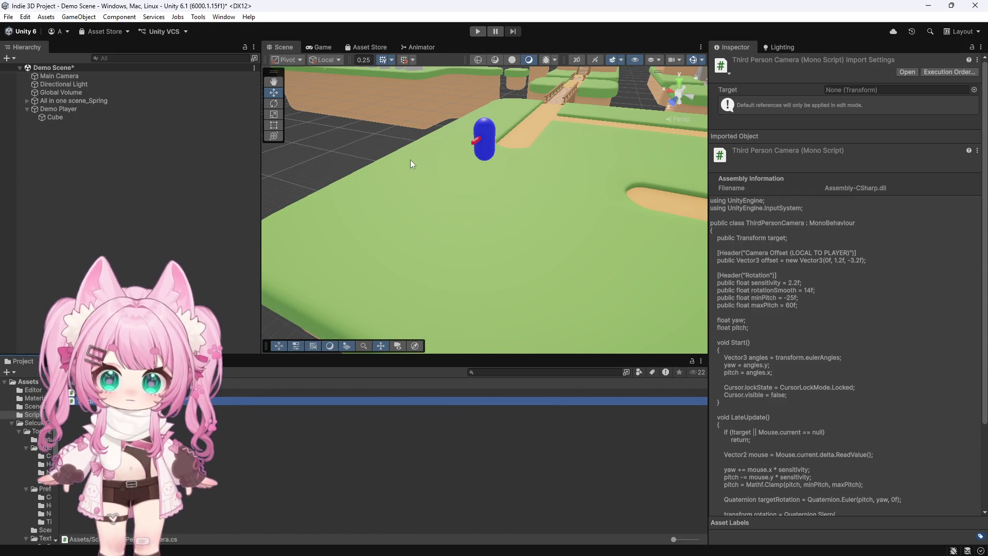
# Play-test the revised camera, walking the capsule across the bridge and down the stairs, then stop.
pyautogui.click(478, 31)
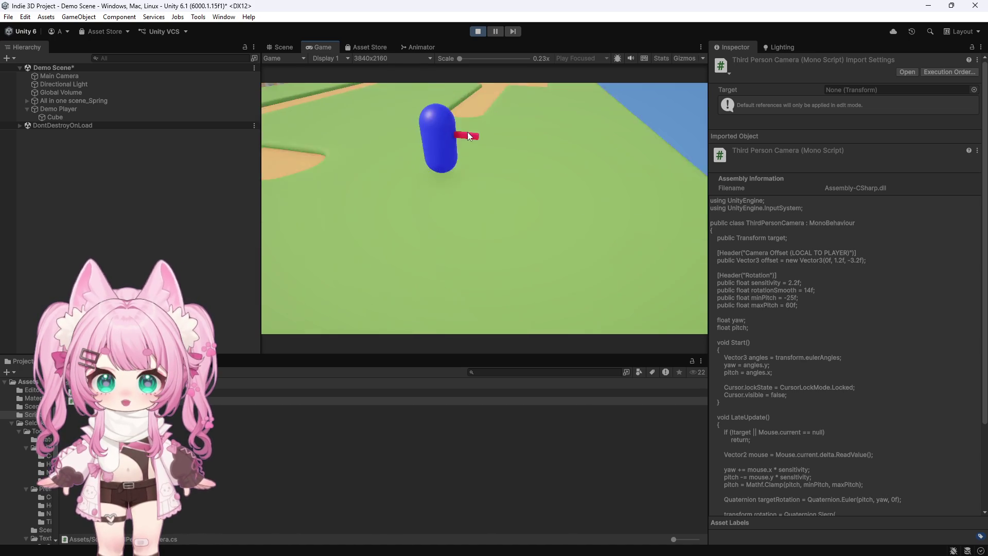
pyautogui.moveTo(467, 126)
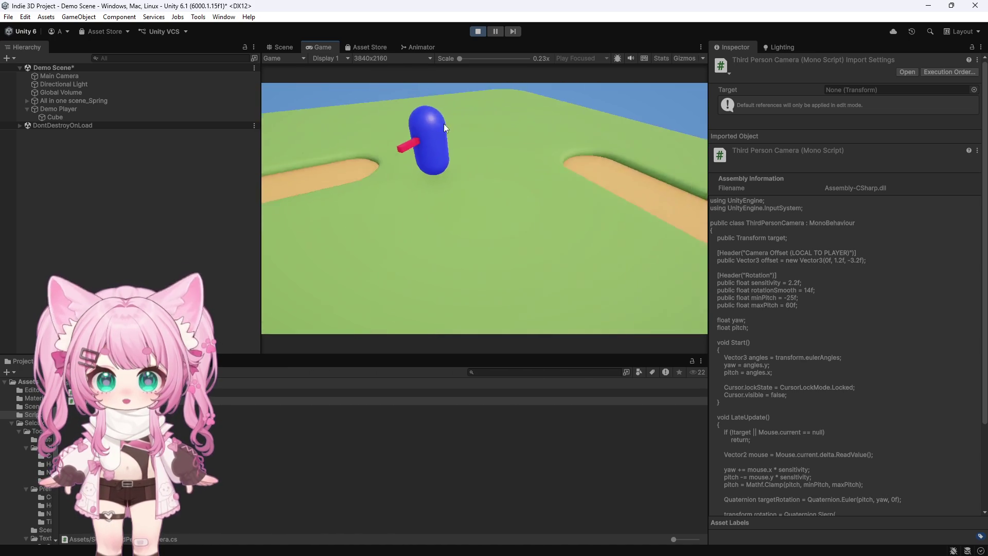
pyautogui.moveTo(420, 122)
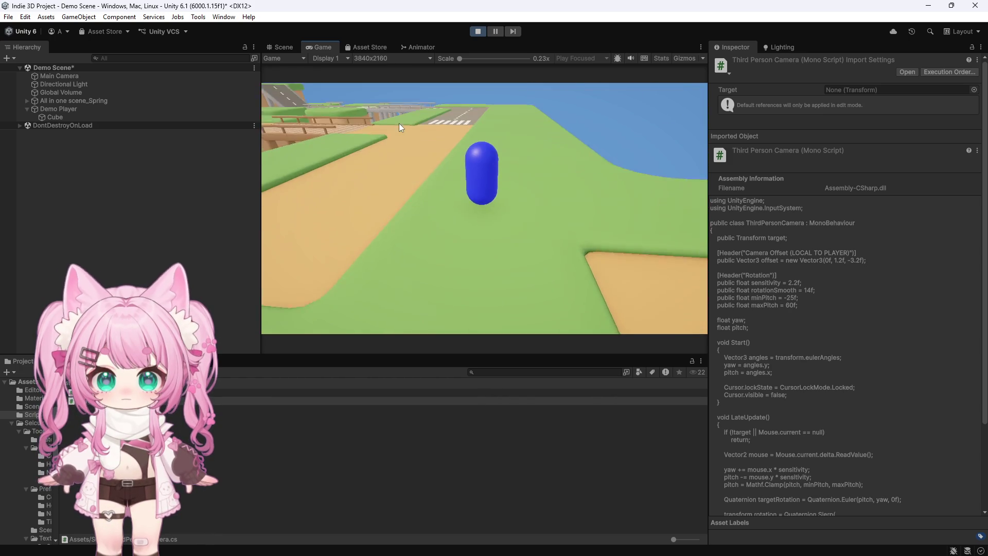
pyautogui.press('w')
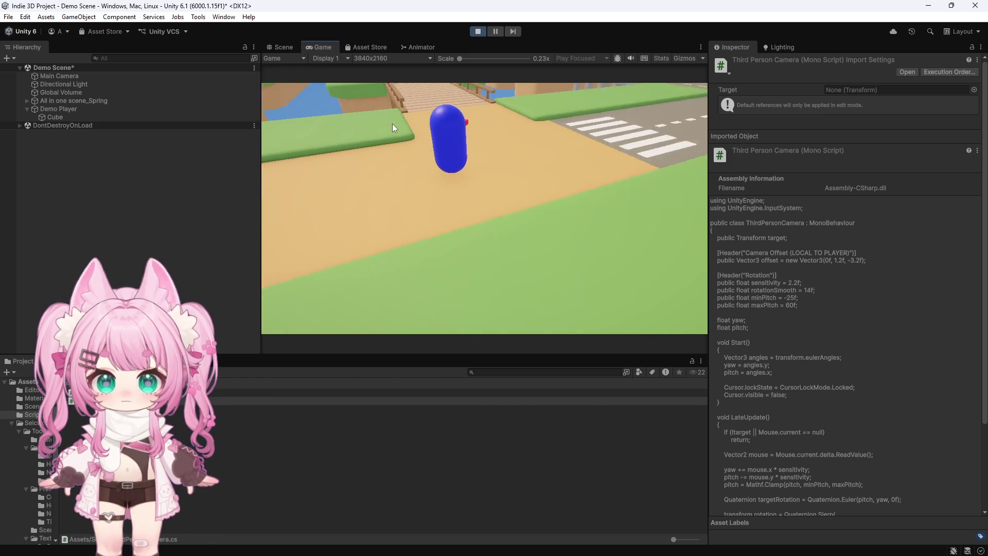
pyautogui.press('w')
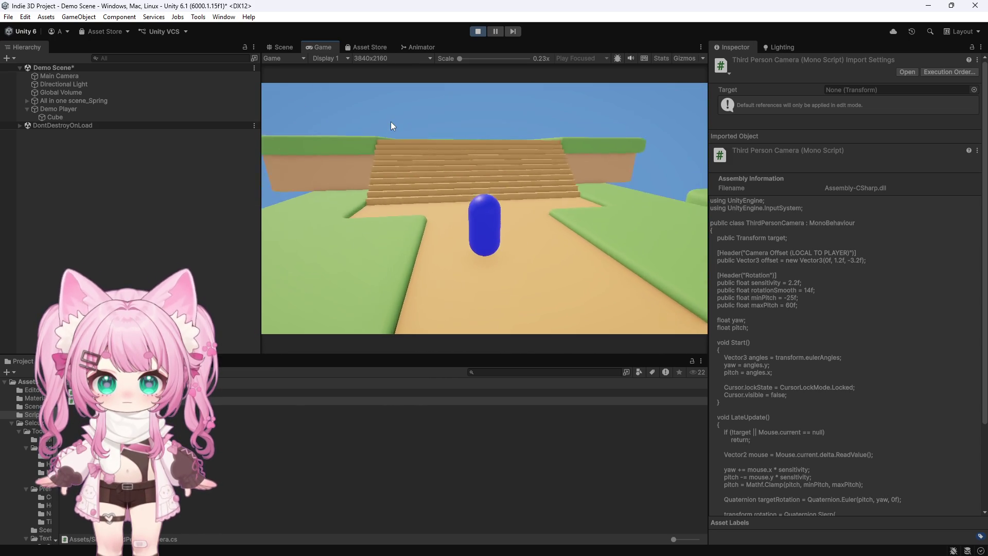
pyautogui.press('w')
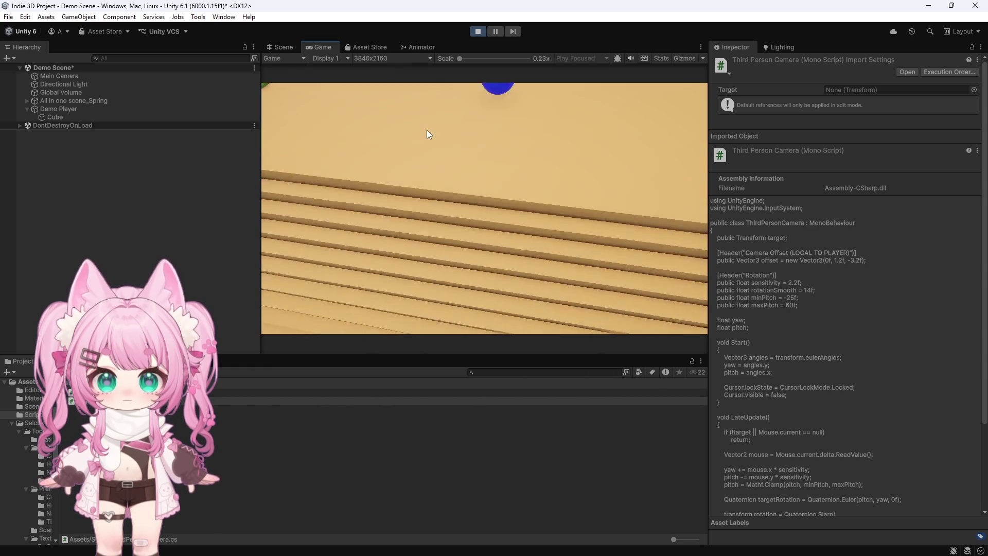
pyautogui.click(475, 32)
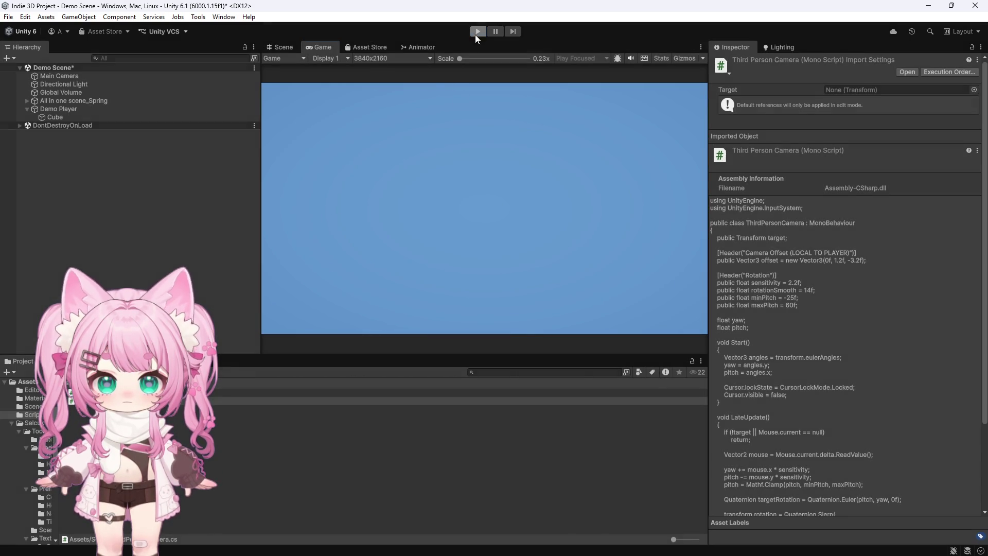
# Expand the Demo Player's material settings in the Inspector, then open the ThirdPersonCamera script.
pyautogui.click(58, 109)
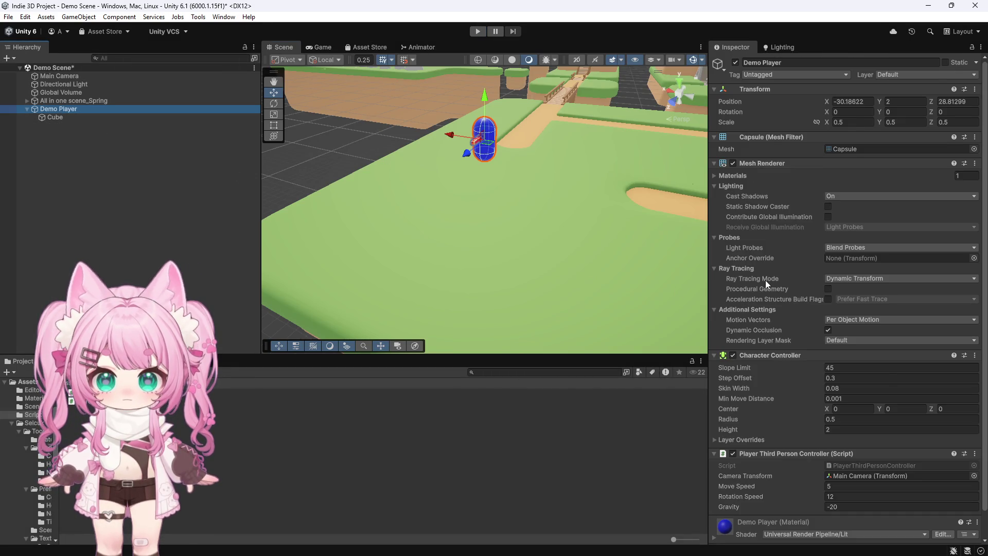
pyautogui.scroll(-2, 761, 338)
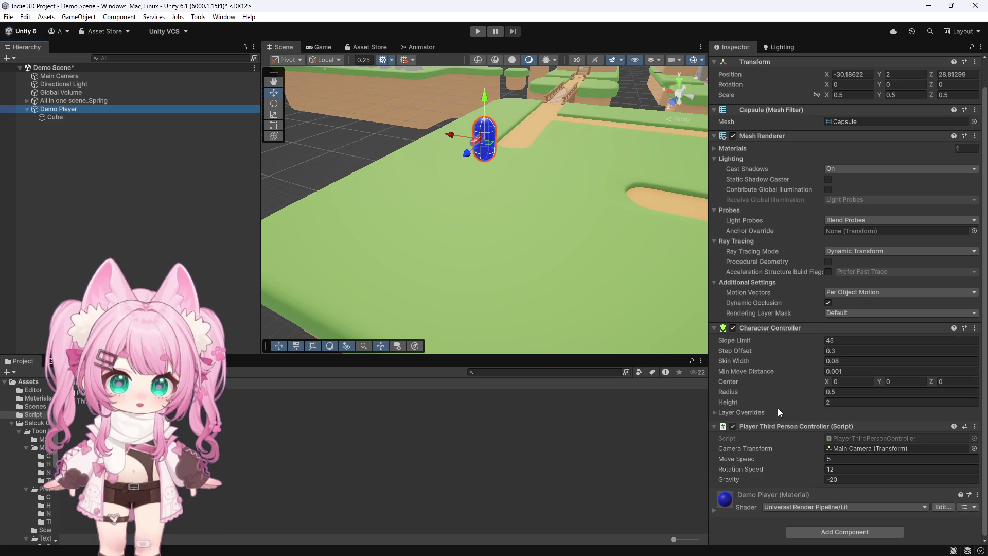
pyautogui.click(714, 509)
pyautogui.scroll(-5, 741, 427)
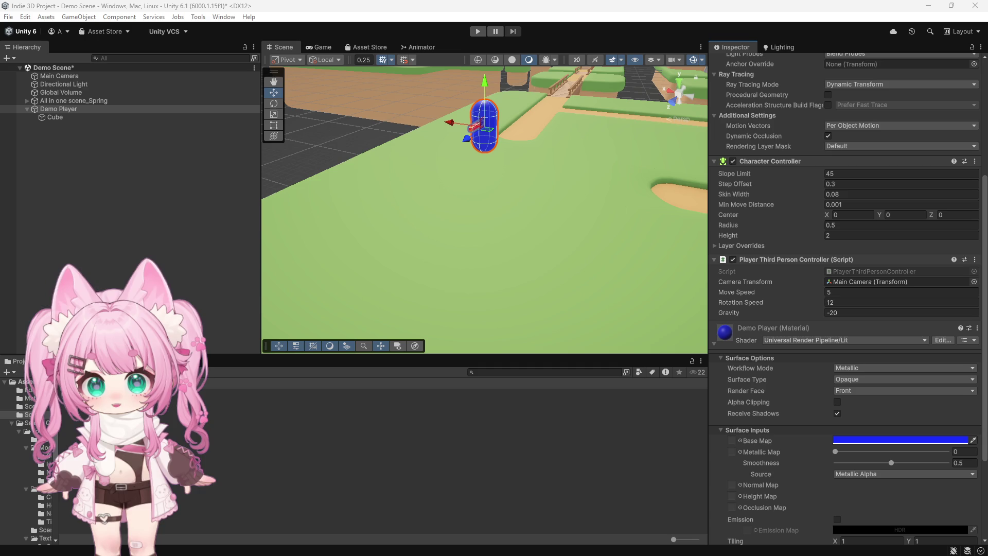
pyautogui.doubleClick(288, 397)
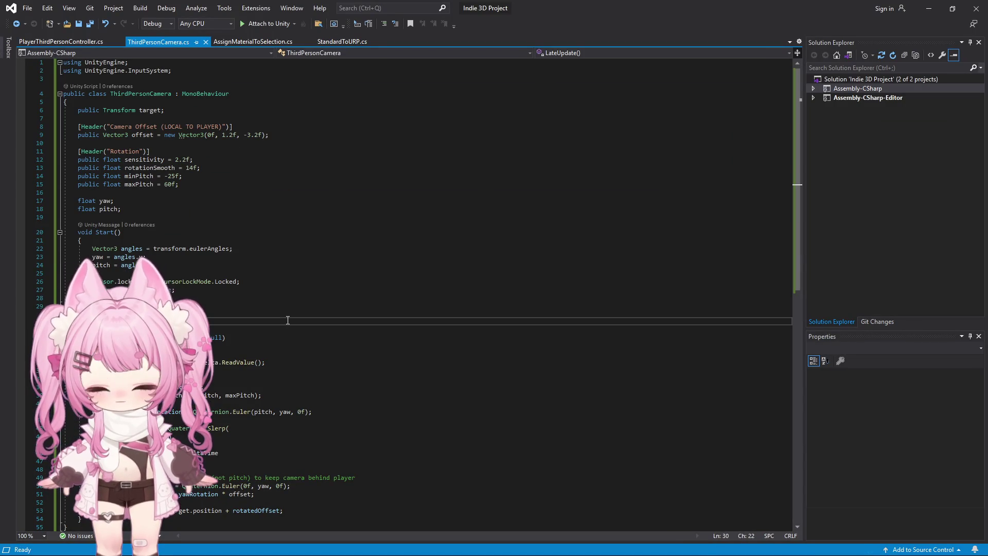
# Swap in the SmoothDamp follow code with verticalSmoothTime 0.2, Save All, and switch back to Unity.
pyautogui.hotkey('ctrl', 'a')
pyautogui.hotkey('ctrl', 'v')
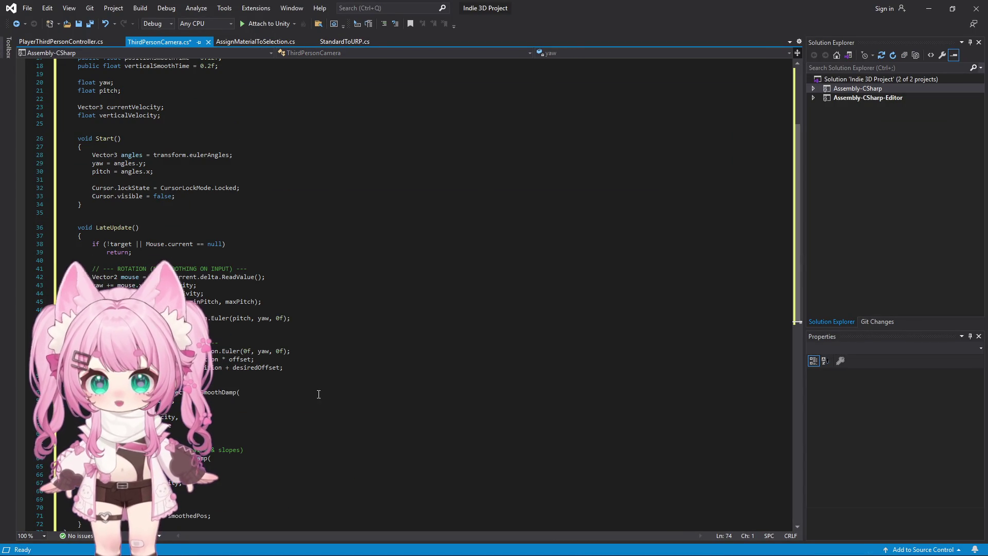
pyautogui.click(29, 8)
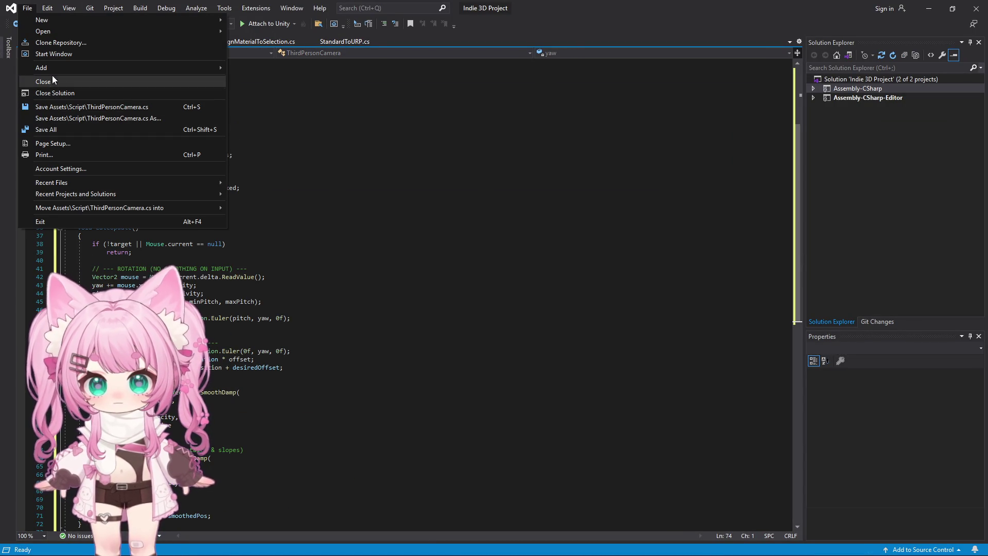
pyautogui.click(65, 127)
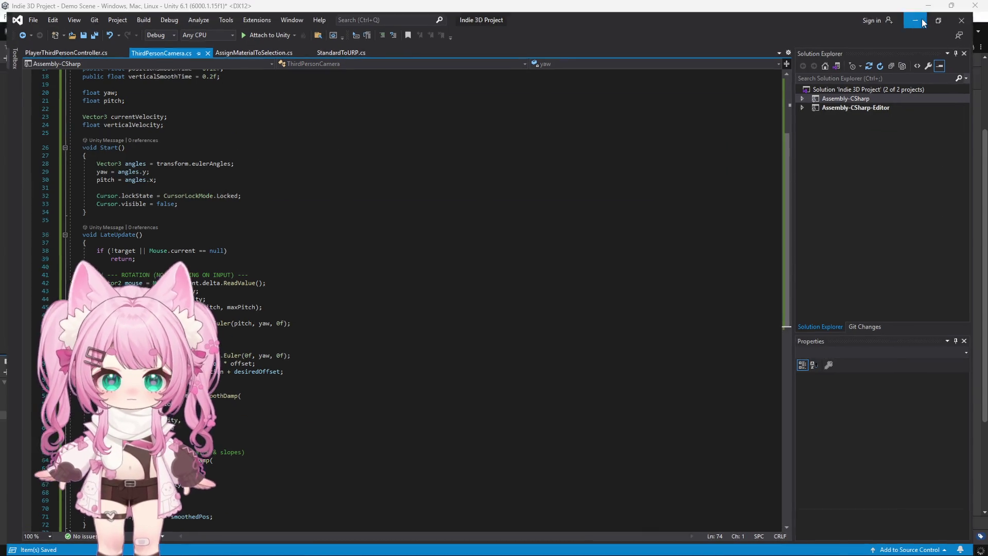
pyautogui.hotkey('alt', 'Tab')
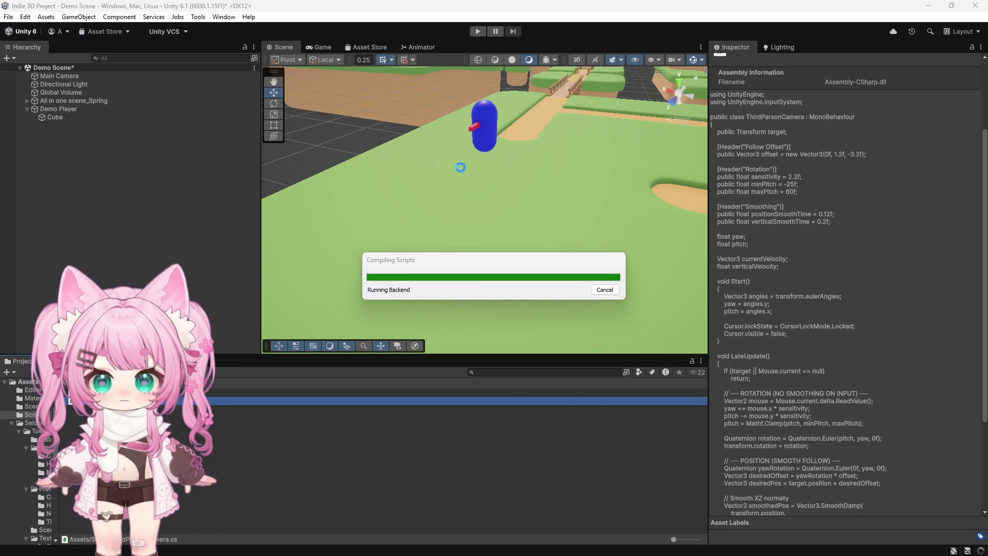
# Play-test the smoothed camera, then stop play mode.
pyautogui.click(478, 31)
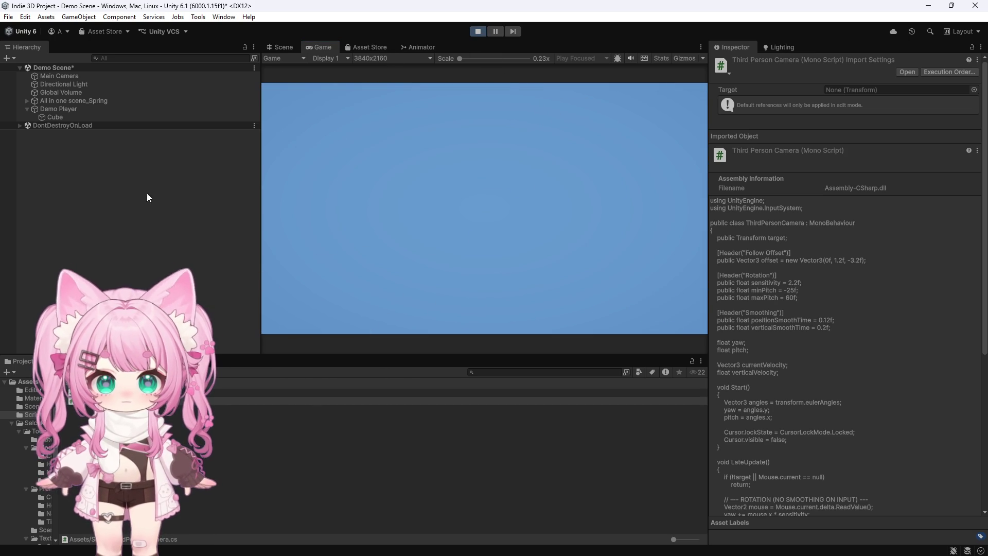
pyautogui.click(477, 31)
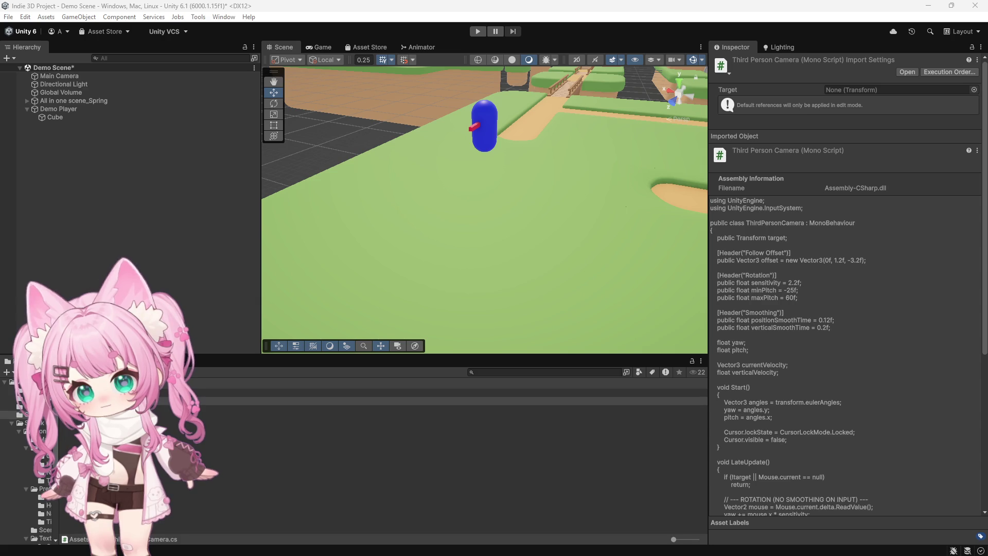
# Rename the camera script, paste the SimpleThirdPersonCamera code in Visual Studio, save, and return to Unity.
pyautogui.rightClick(116, 401)
pyautogui.click(153, 186)
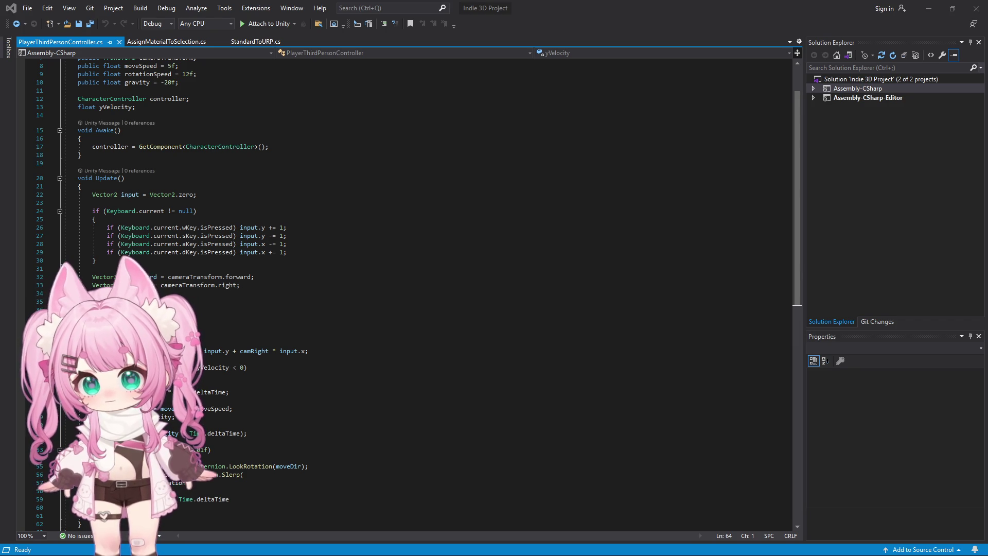
pyautogui.click(341, 309)
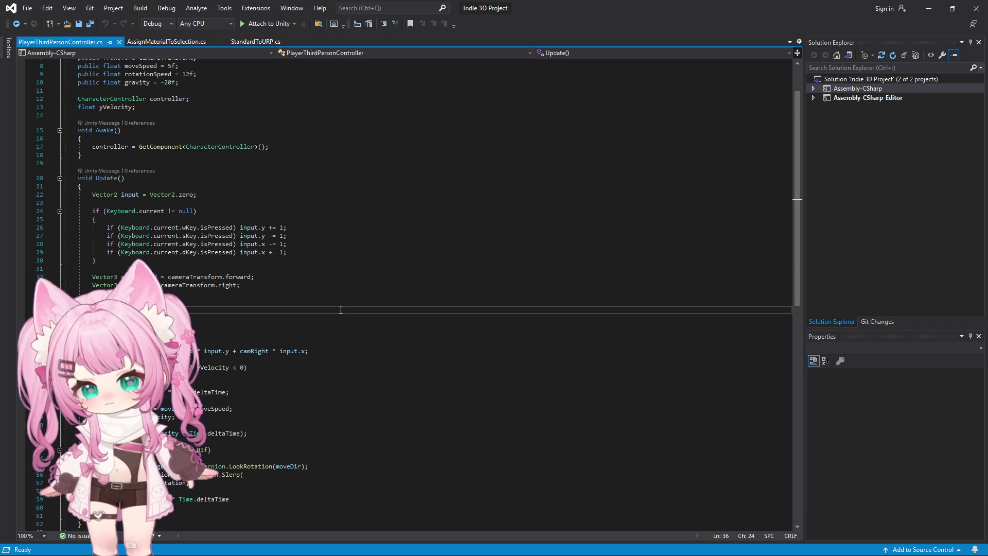
pyautogui.hotkey('ctrl', 'a')
pyautogui.hotkey('ctrl', 'v')
pyautogui.click(29, 5)
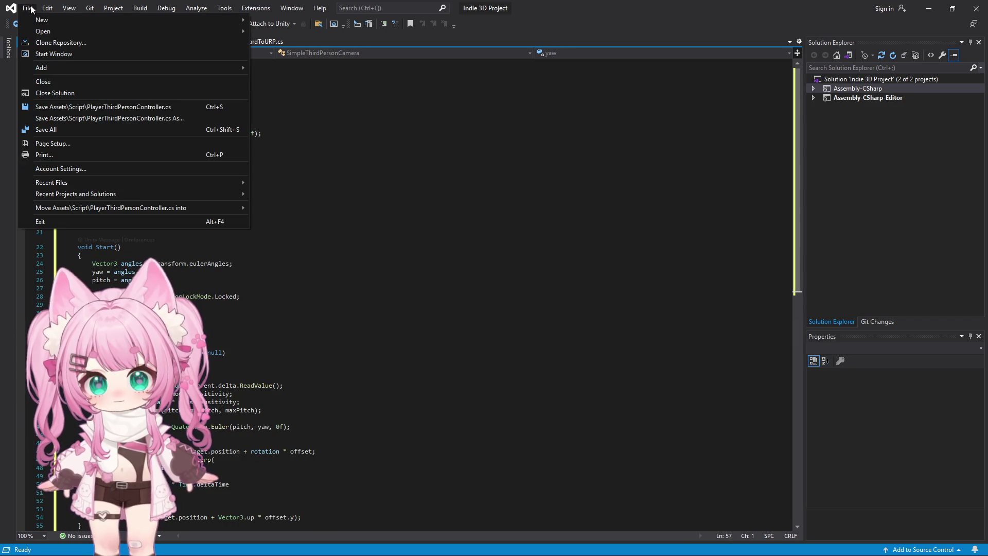
pyautogui.click(142, 128)
pyautogui.click(929, 9)
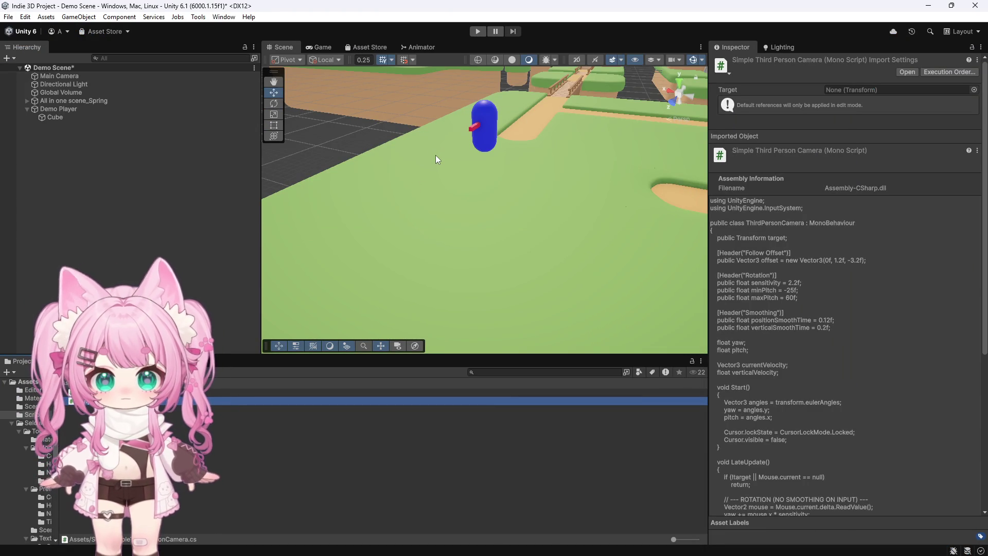
# Enter Play Mode to test the Simple Third Person Camera.
pyautogui.click(478, 31)
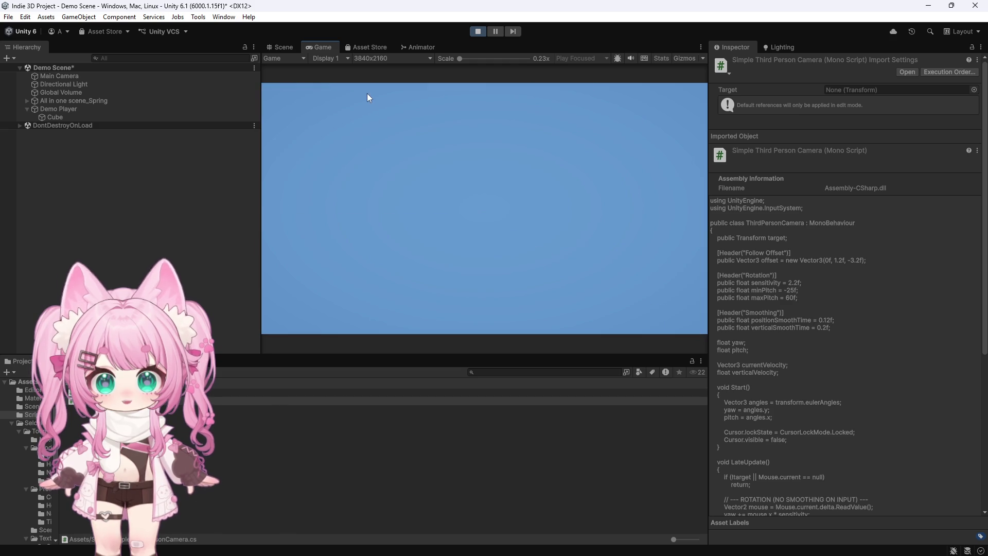
# Stop the play test and inspect the Main Camera and Demo Player components.
pyautogui.click(479, 31)
pyautogui.click(76, 76)
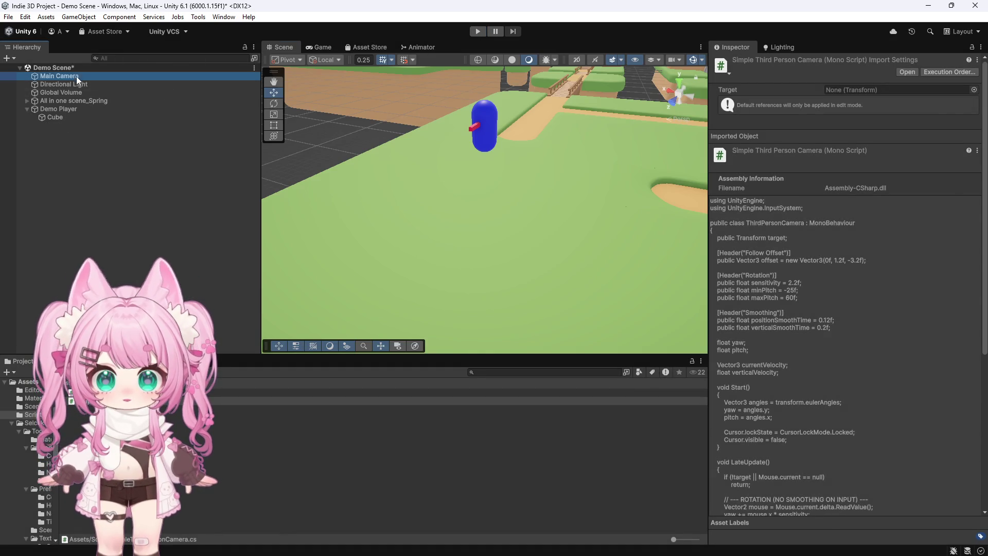
pyautogui.scroll(-5, 729, 291)
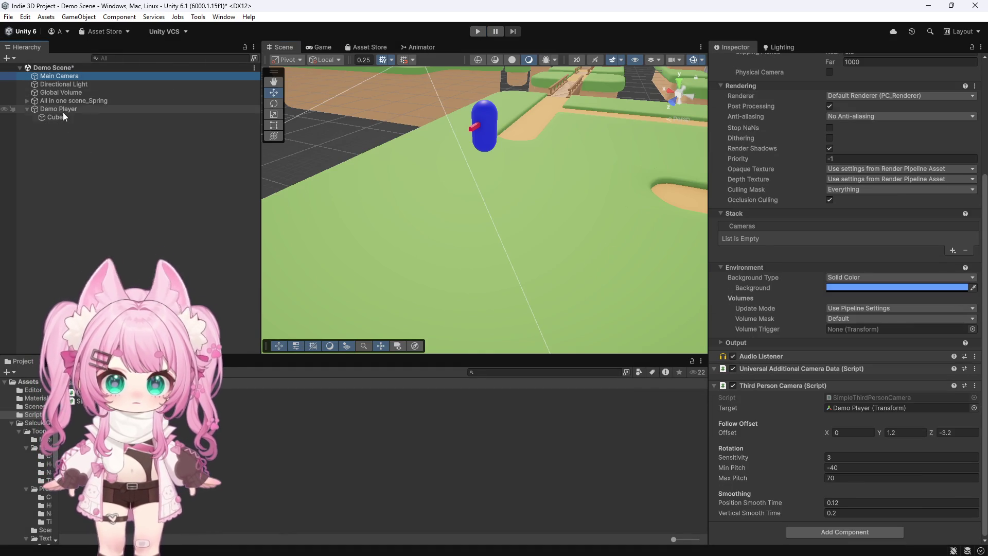
pyautogui.click(62, 110)
pyautogui.scroll(-10, 779, 323)
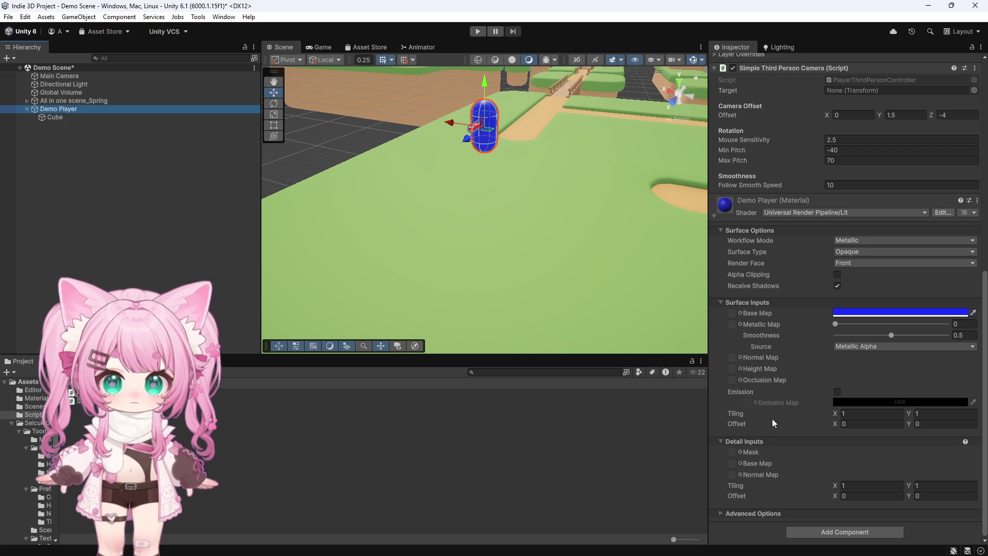
# Drag the Simple Third Person Camera script onto Demo Player, then undo the duplicate component.
pyautogui.moveTo(83, 393)
pyautogui.mouseDown()
pyautogui.moveTo(360, 412)
pyautogui.moveTo(811, 502)
pyautogui.mouseUp()
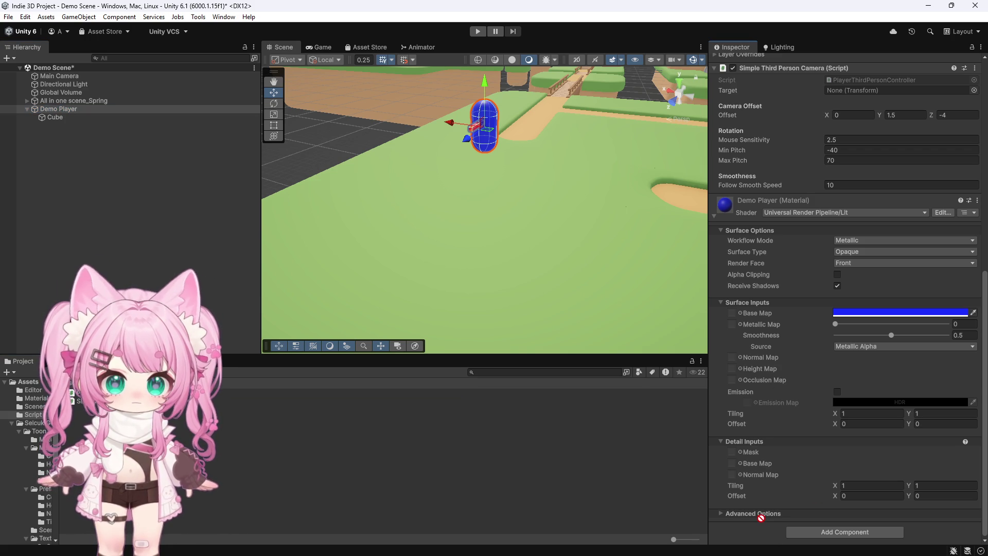
pyautogui.moveTo(763, 522); pyautogui.dragTo(763, 522)
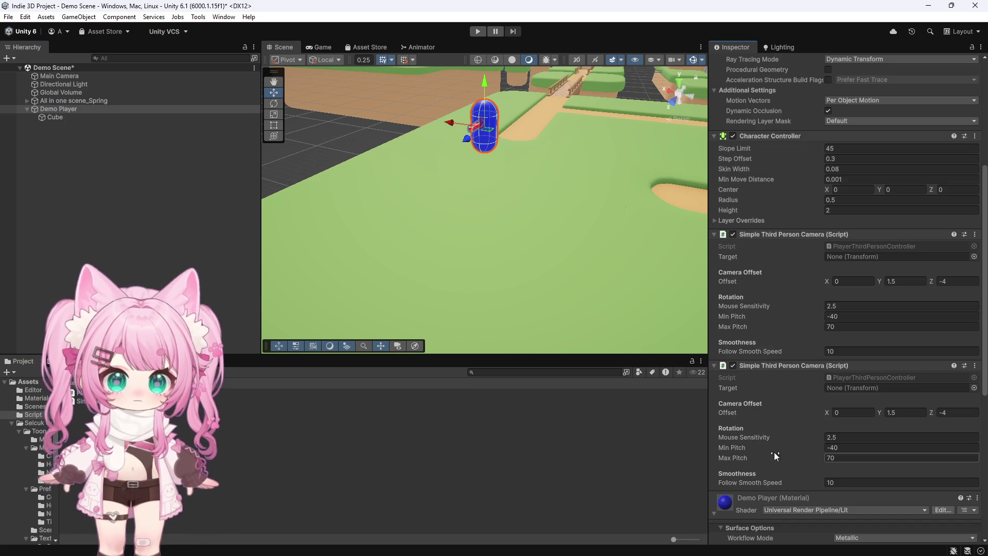
pyautogui.scroll(-10, 765, 386)
pyautogui.scroll(-3, 757, 334)
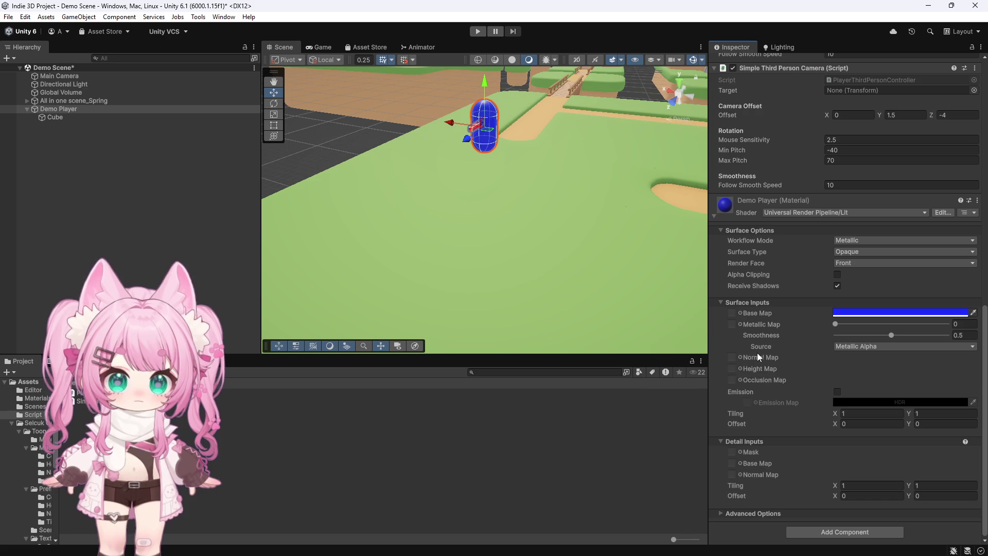
pyautogui.scroll(5, 780, 387)
pyautogui.scroll(5, 781, 387)
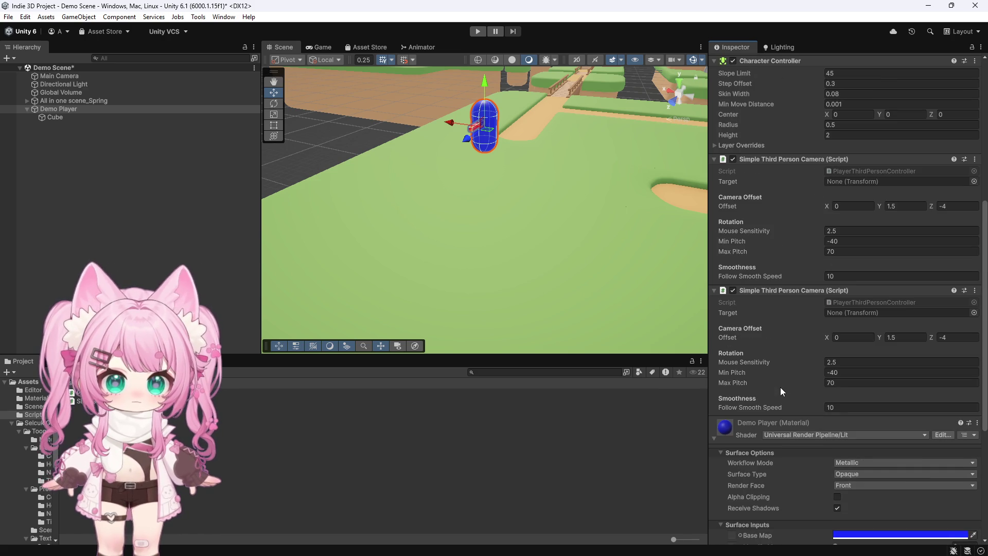
pyautogui.hotkey('ctrl', 'z')
pyautogui.scroll(2, 792, 366)
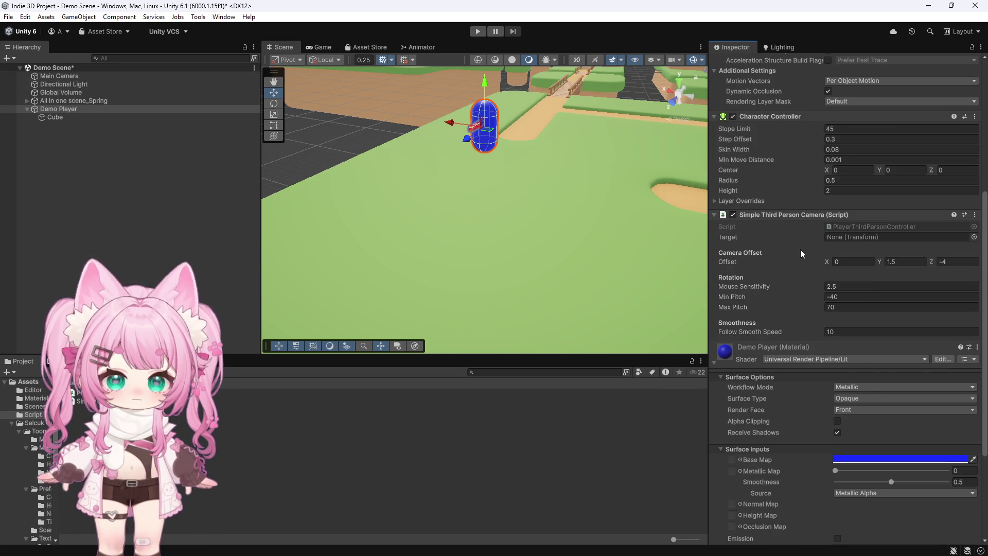
# Remove the Simple Third Person Camera component from Demo Player.
pyautogui.click(59, 76)
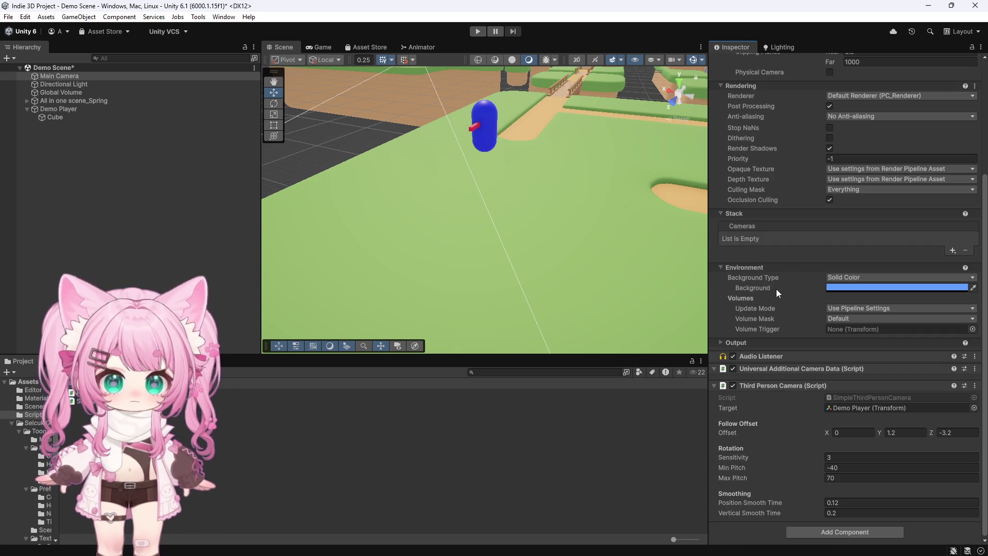
pyautogui.scroll(5, 767, 304)
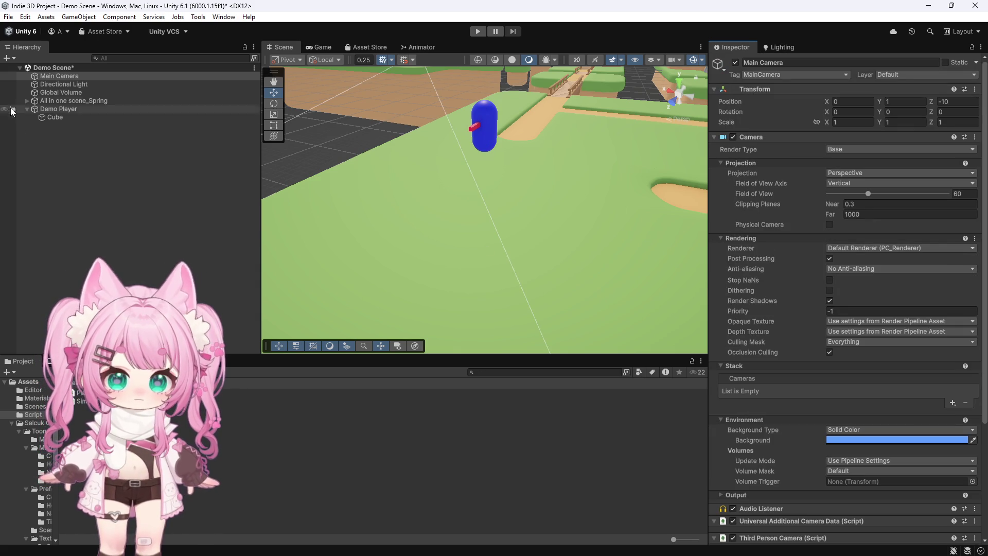
pyautogui.click(57, 109)
pyautogui.scroll(-2, 780, 276)
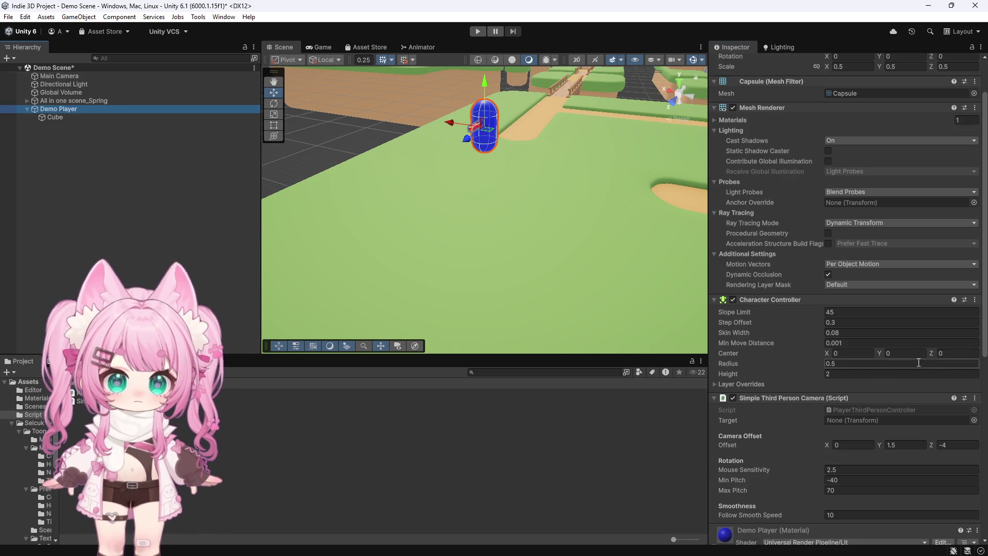
pyautogui.click(975, 398)
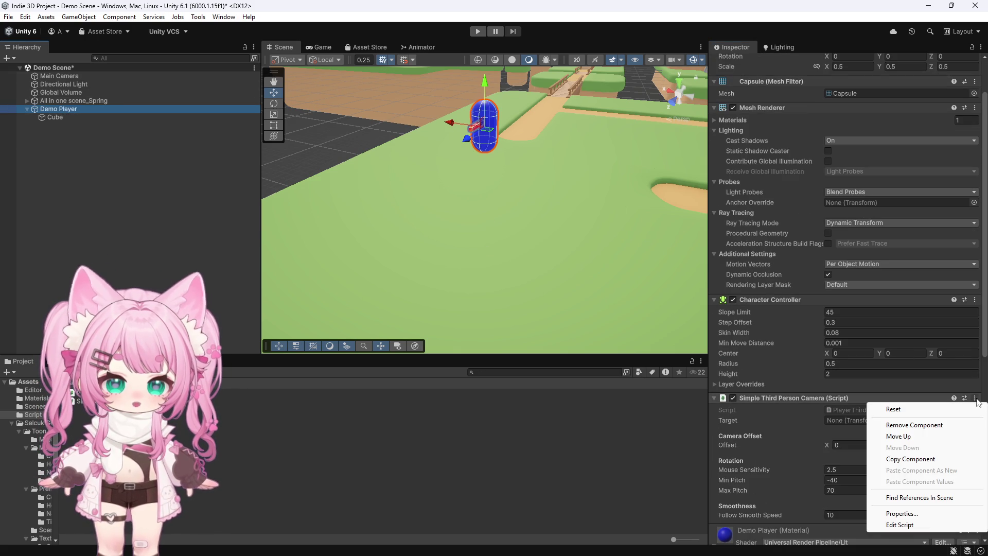
pyautogui.click(915, 426)
# Re-add the Simple Third Person Camera script to Demo Player, set its Target to Main Camera, and play-test.
pyautogui.click(61, 76)
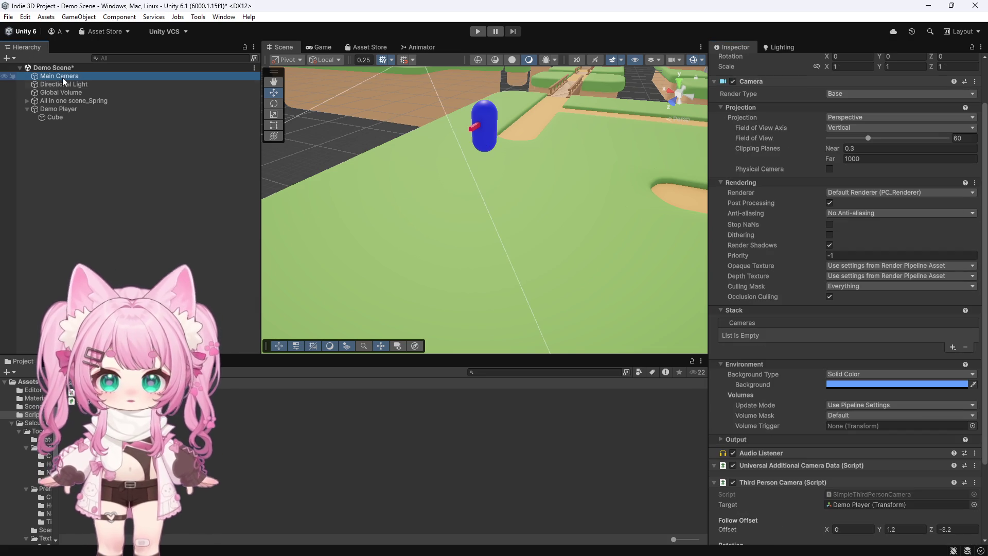
pyautogui.scroll(-3, 854, 323)
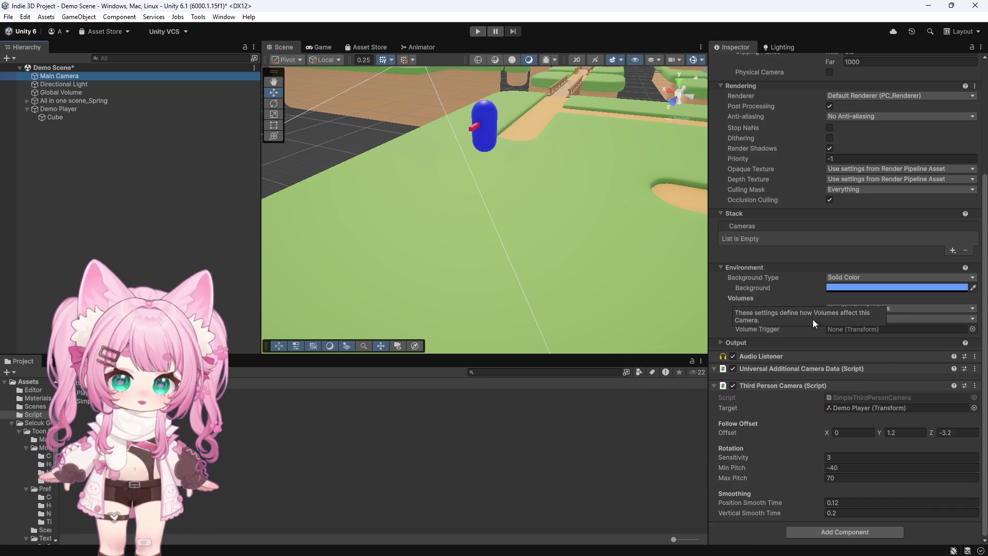
pyautogui.click(58, 108)
pyautogui.scroll(-5, 884, 372)
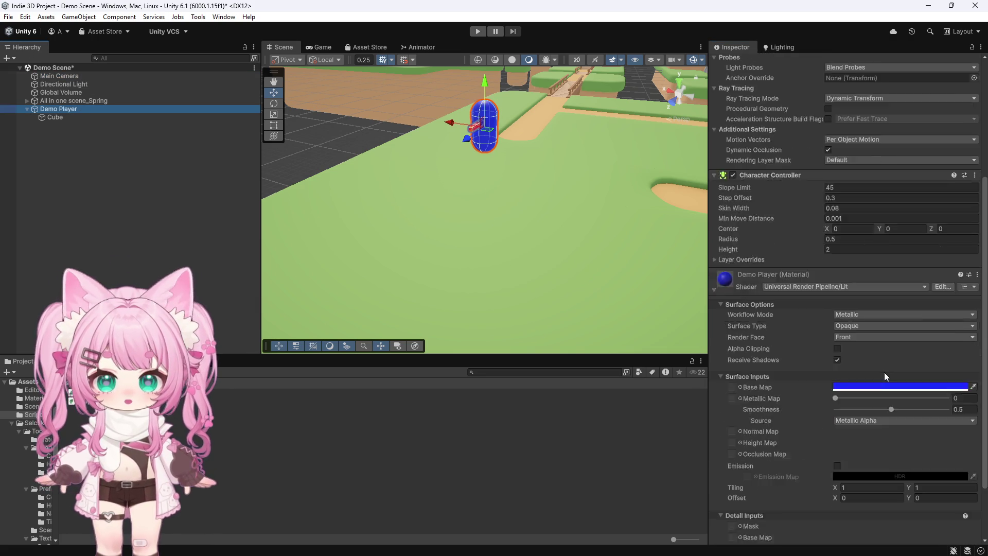
pyautogui.moveTo(82, 392)
pyautogui.mouseDown()
pyautogui.moveTo(728, 477)
pyautogui.moveTo(818, 508)
pyautogui.mouseUp()
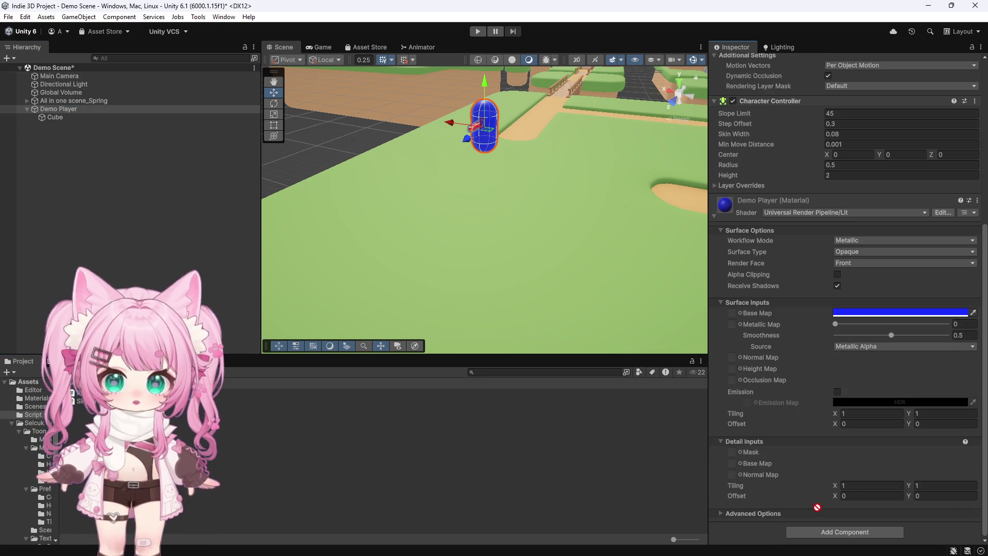
pyautogui.moveTo(767, 529); pyautogui.dragTo(765, 523)
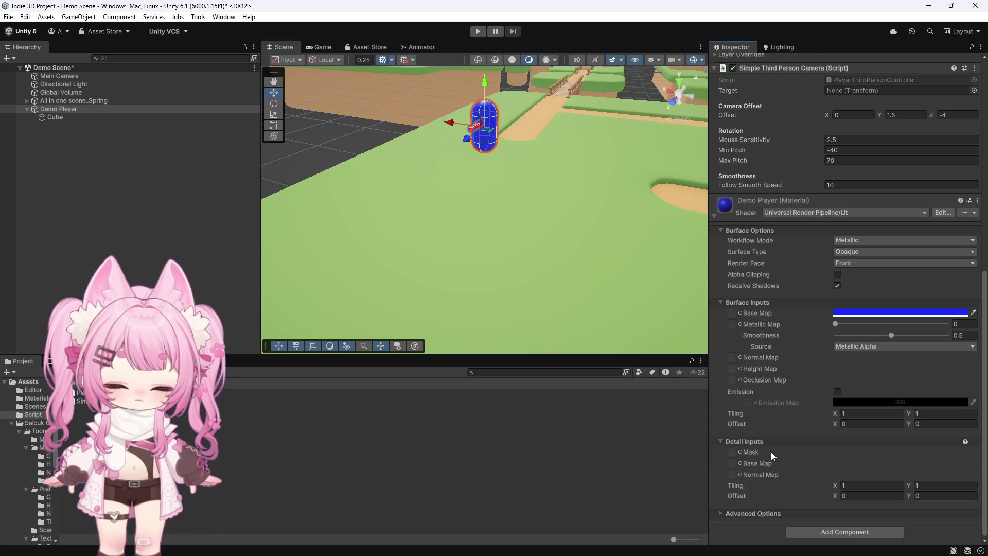
pyautogui.scroll(5, 770, 448)
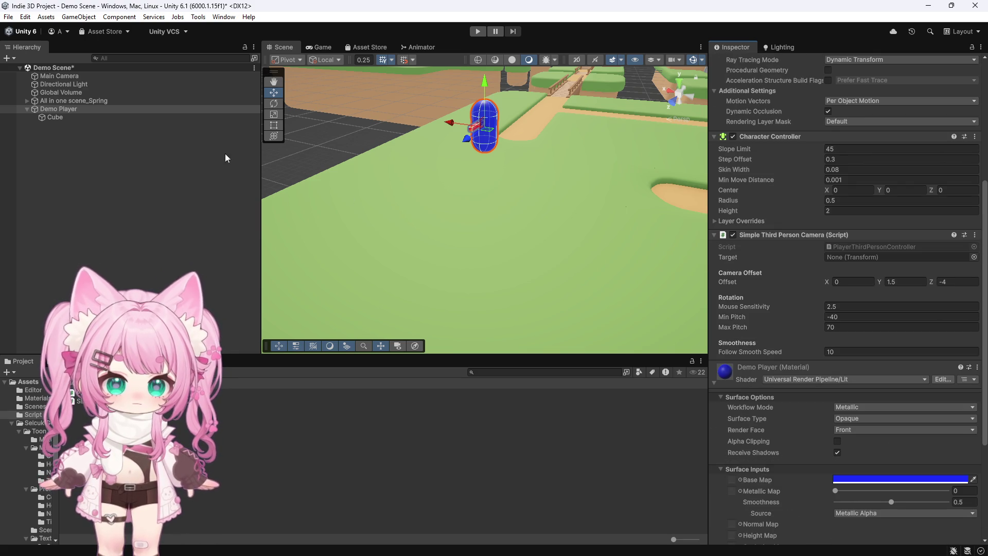
pyautogui.moveTo(60, 76); pyautogui.dragTo(845, 258)
pyautogui.click(478, 32)
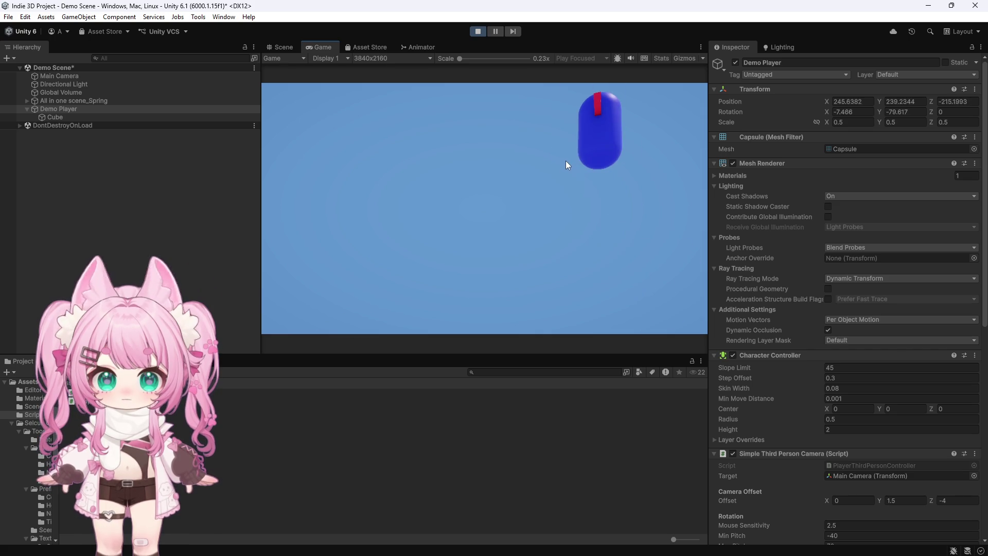
pyautogui.click(478, 31)
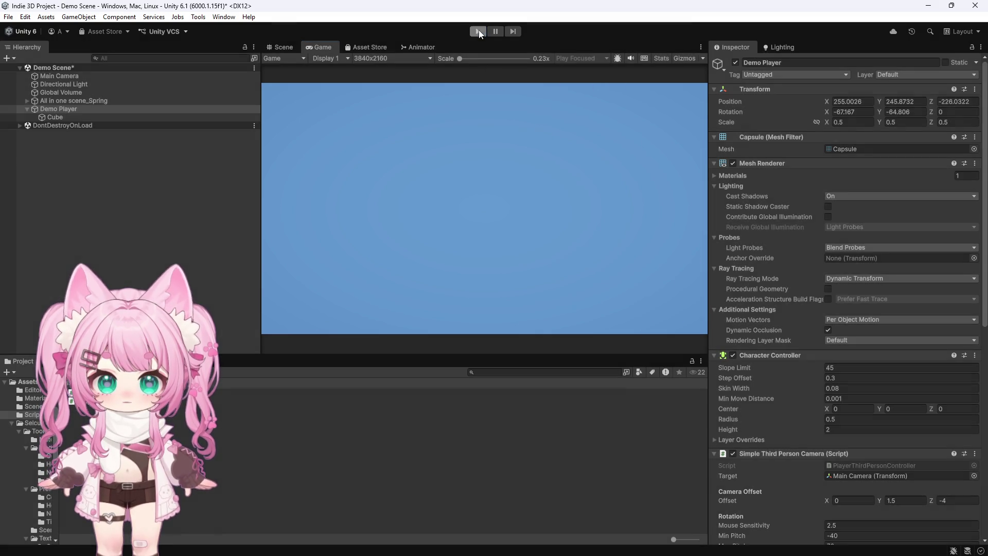
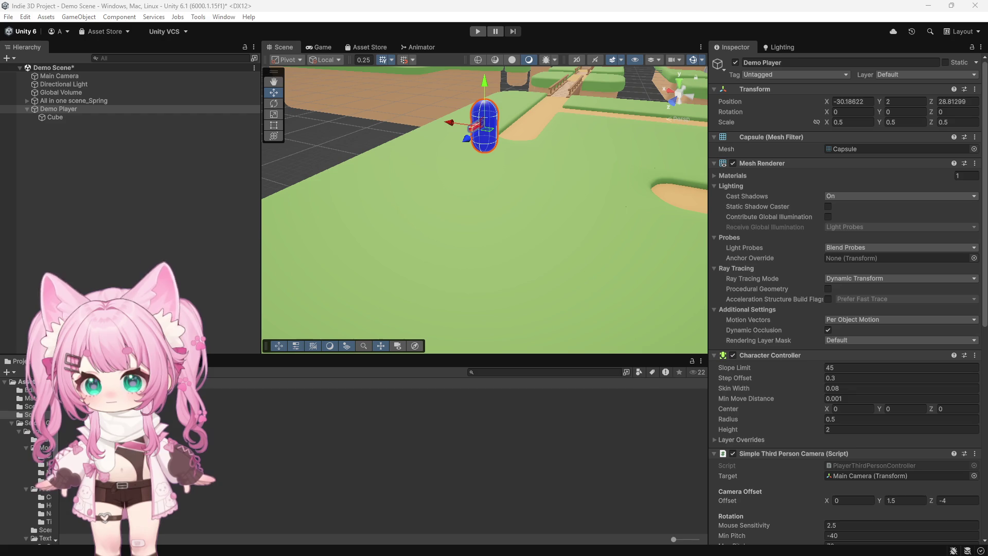
# Choose Rename on the PlayerThirdPersonController script in the Project panel.
pyautogui.rightClick(103, 392)
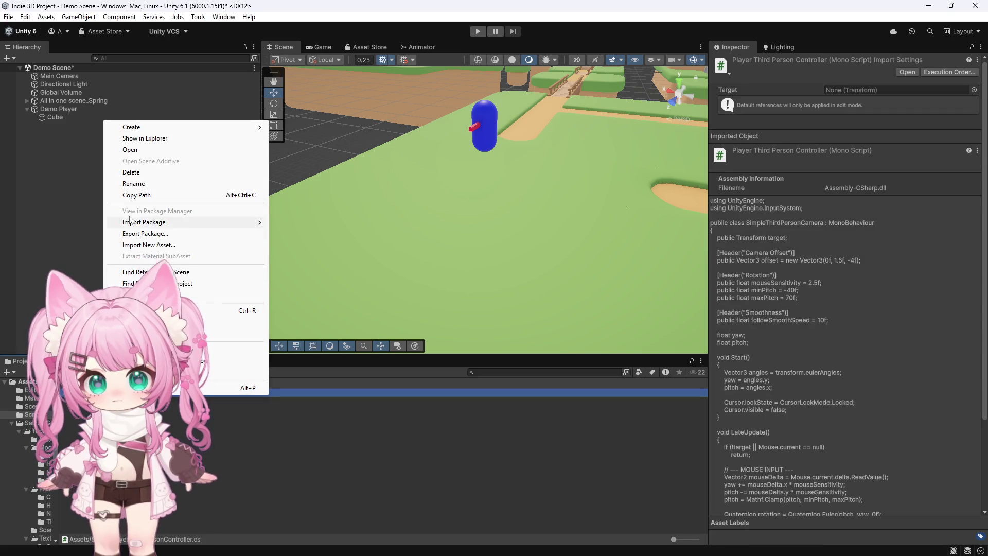
pyautogui.click(135, 183)
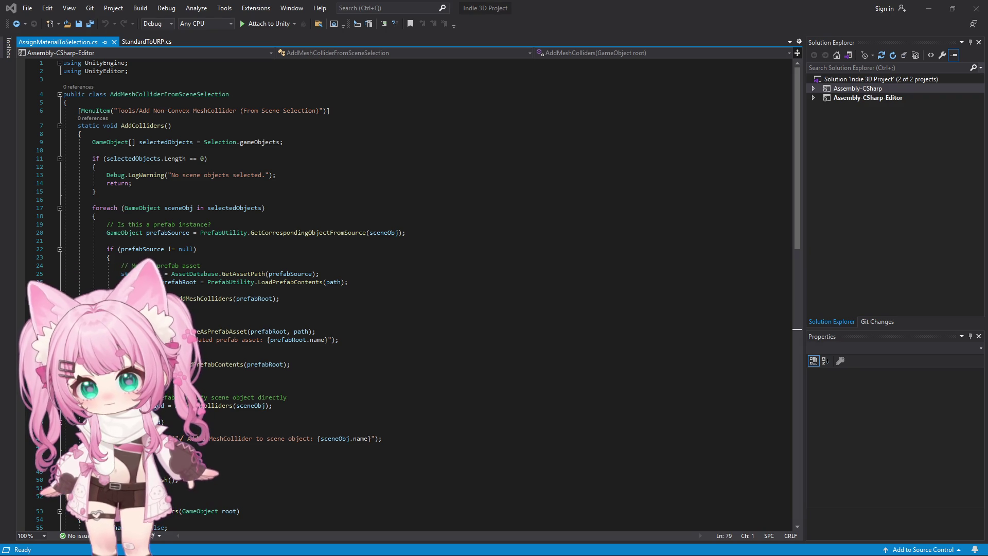
# Replace the open script's code with the pasted ThirdPersonPlayer code and save all files.
pyautogui.click(337, 233)
pyautogui.hotkey('ctrl', 'a')
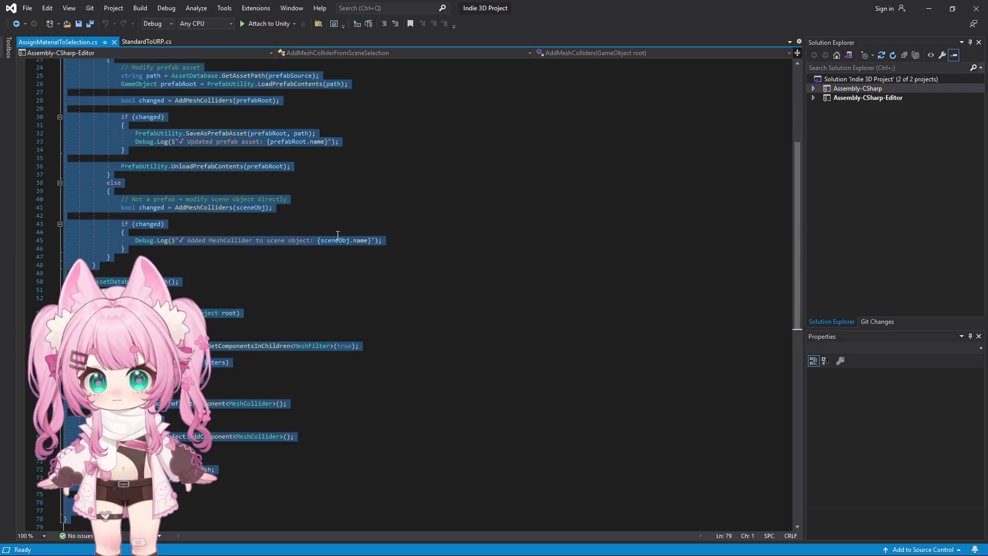
pyautogui.hotkey('ctrl', 'v')
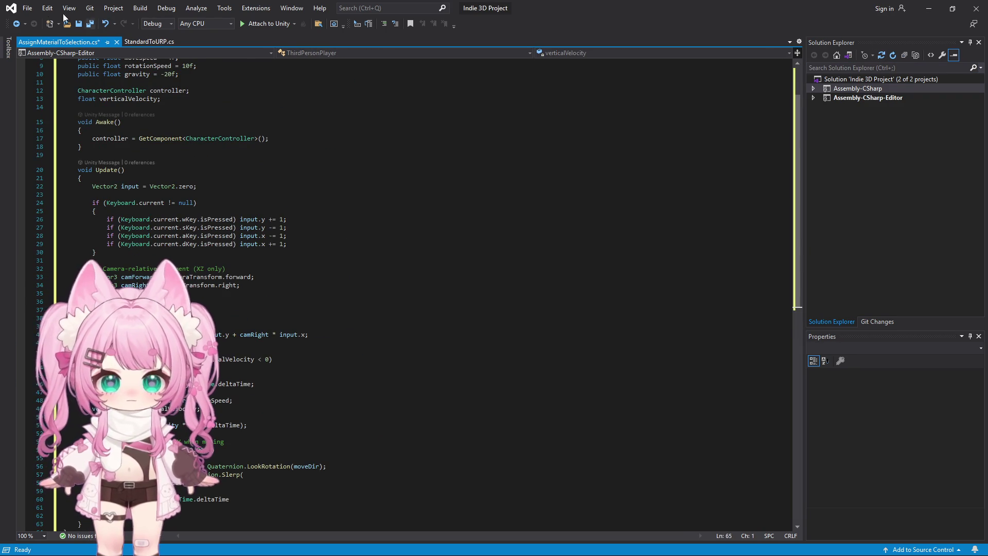
pyautogui.click(27, 8)
pyautogui.click(53, 132)
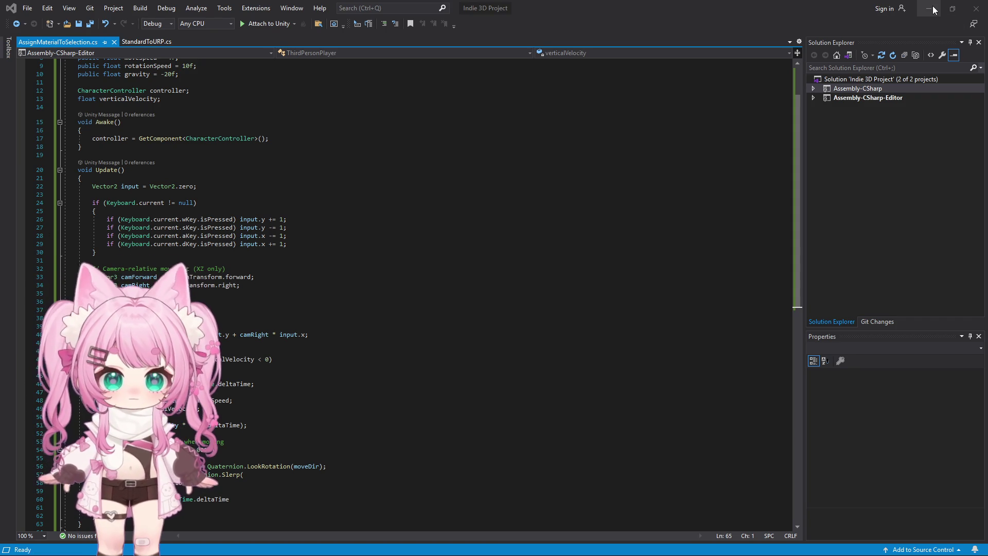
# Undo the accidental paste so the file returns to its original code.
pyautogui.scroll(3, 407, 209)
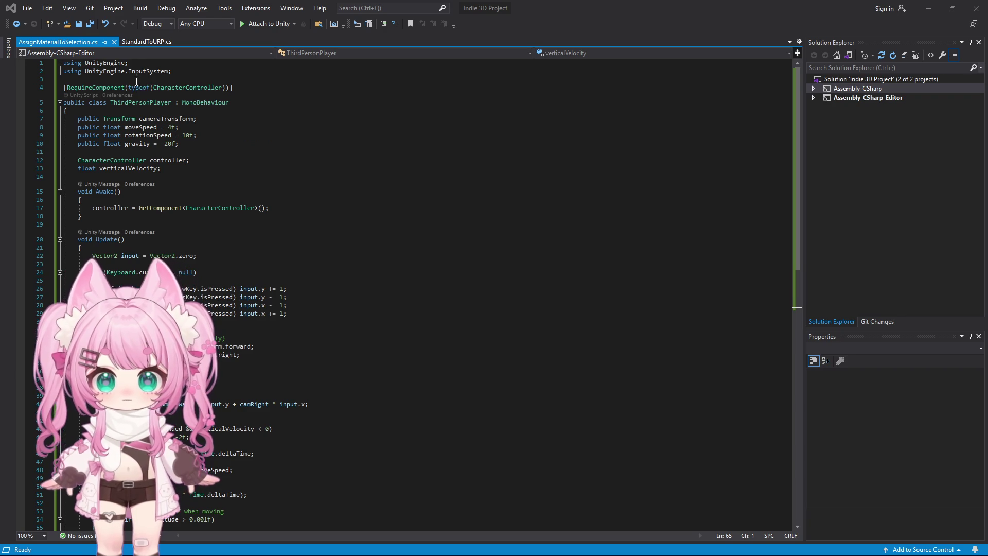
pyautogui.click(273, 135)
pyautogui.click(331, 158)
pyautogui.hotkey('ctrl', 'z')
pyautogui.hotkey('ctrl', 'z')
pyautogui.hotkey('ctrl', 'z')
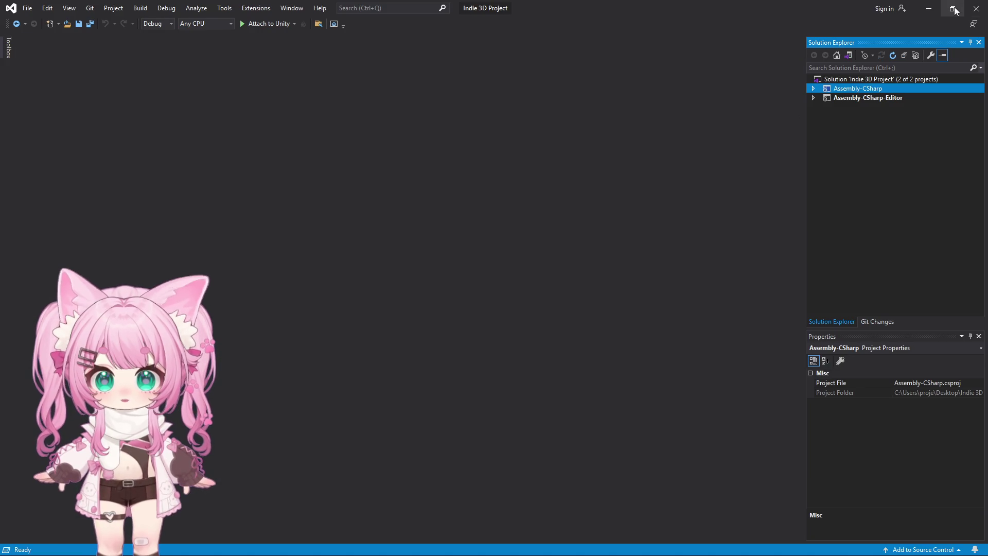
# Open ThirdPersonPlayer.cs from Unity's Project panel and select all its code.
pyautogui.click(929, 8)
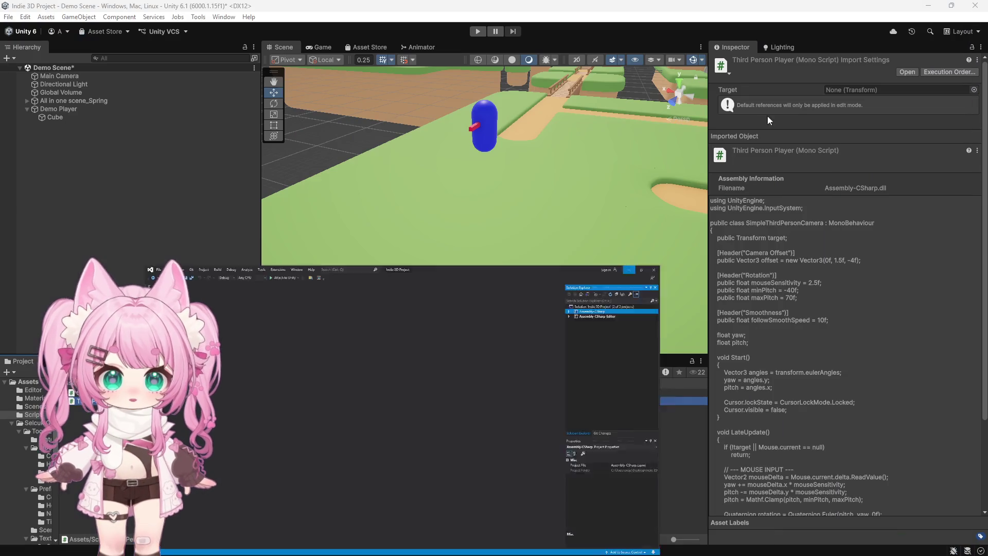
pyautogui.doubleClick(82, 402)
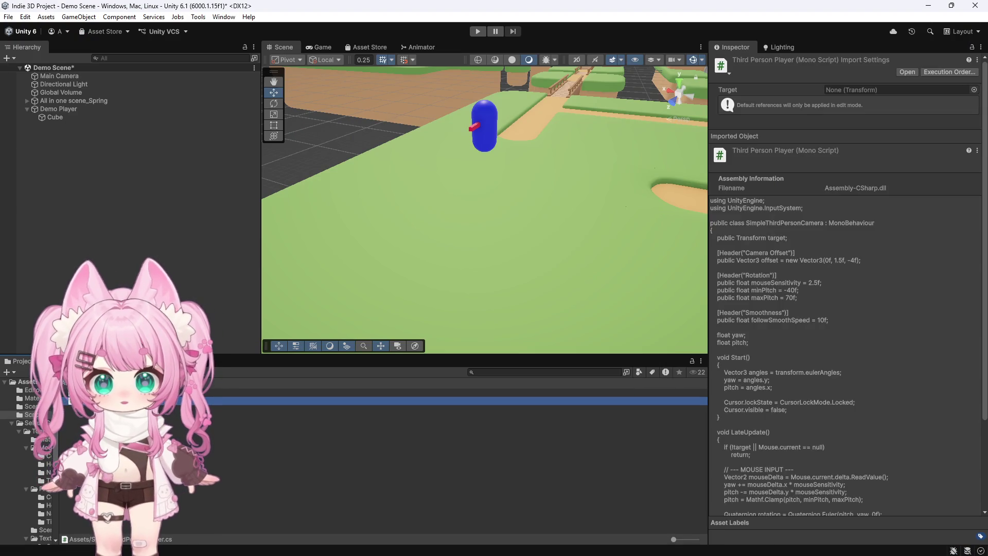
pyautogui.hotkey('ctrl', 'a')
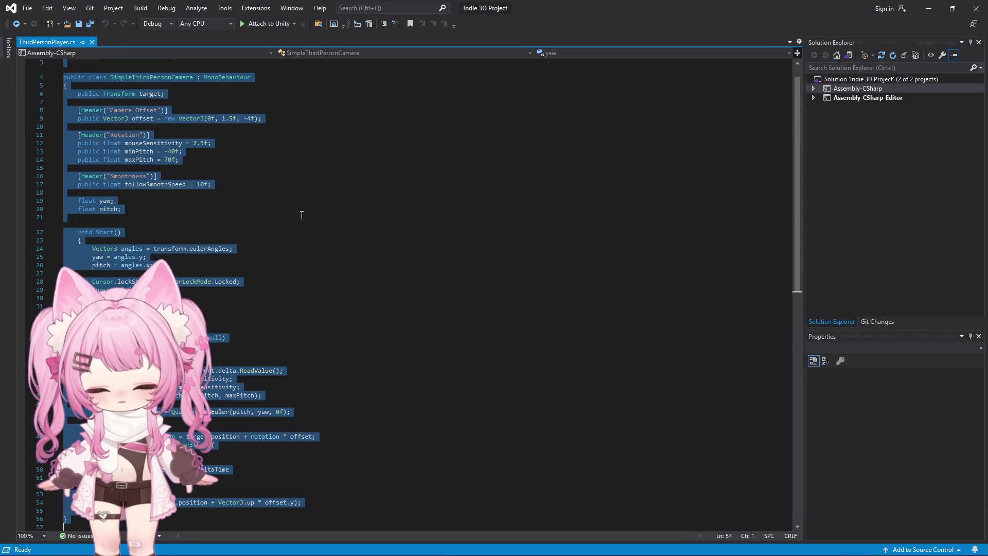
# Paste the copied code into ThirdPersonPlayer.cs and save it.
pyautogui.hotkey('ctrl', 'v')
pyautogui.click(26, 8)
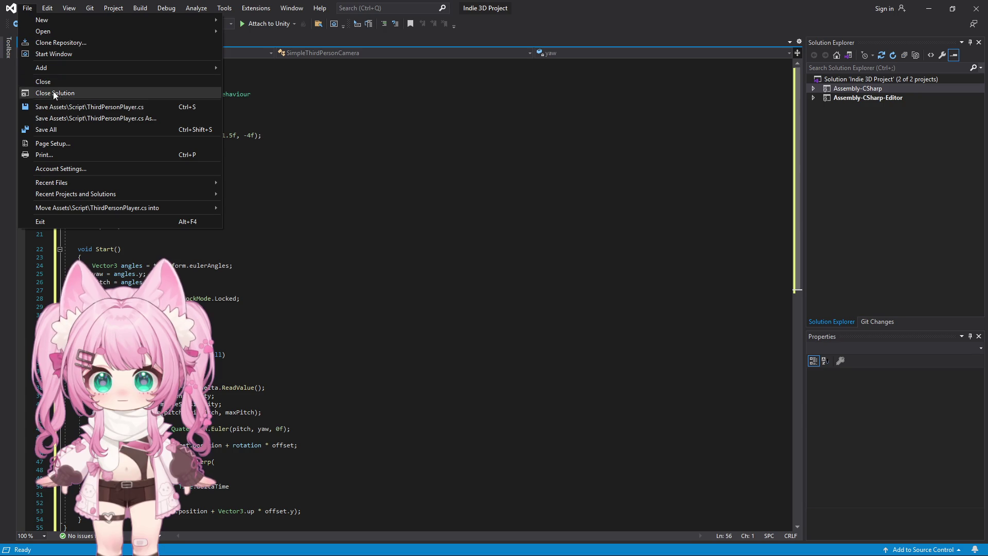
pyautogui.click(57, 126)
pyautogui.click(932, 11)
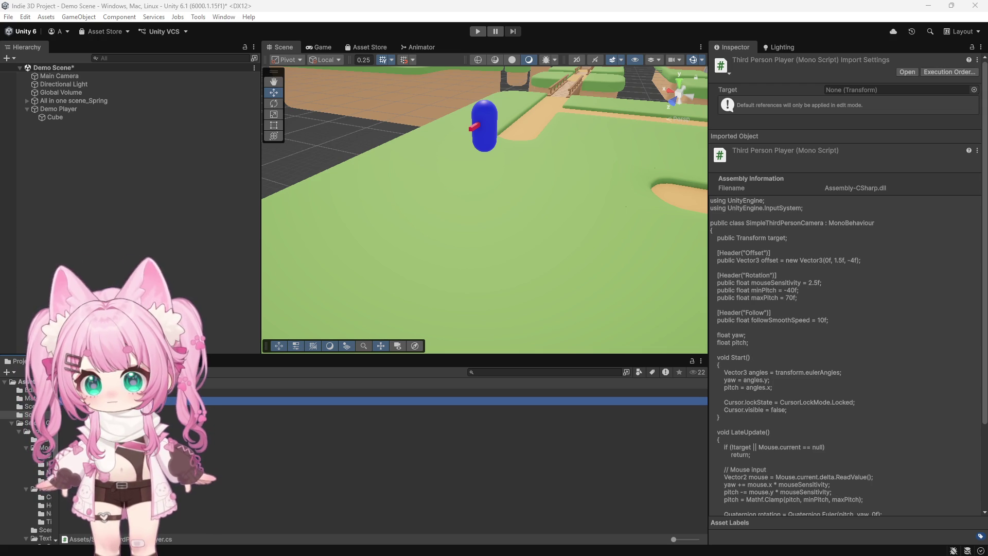
# Open SimpleThirdPersonCamera.cs, paste in the third-person camera code, and save all files.
pyautogui.click(309, 393)
pyautogui.click(268, 286)
pyautogui.hotkey('ctrl', 'a')
pyautogui.hotkey('ctrl', 'v')
pyautogui.click(27, 8)
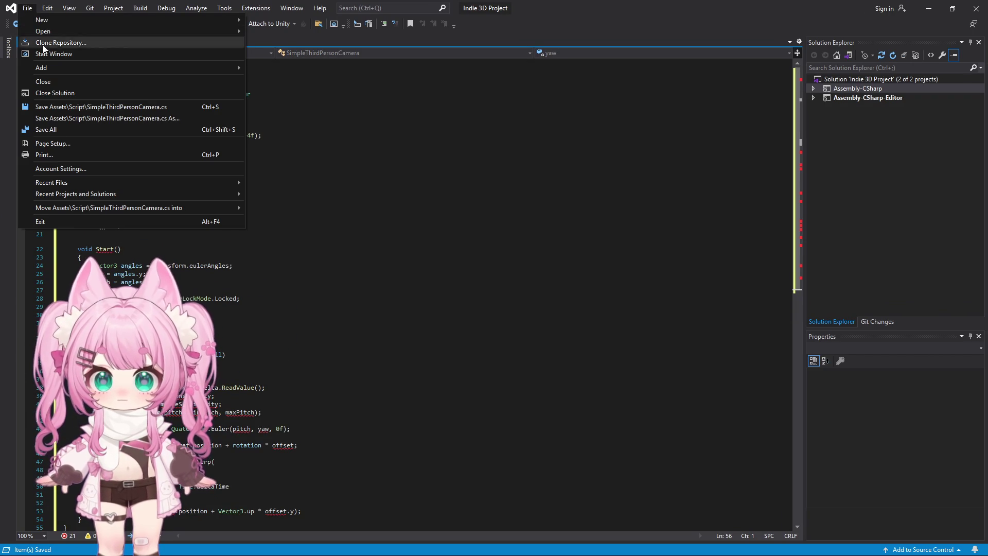
pyautogui.click(70, 131)
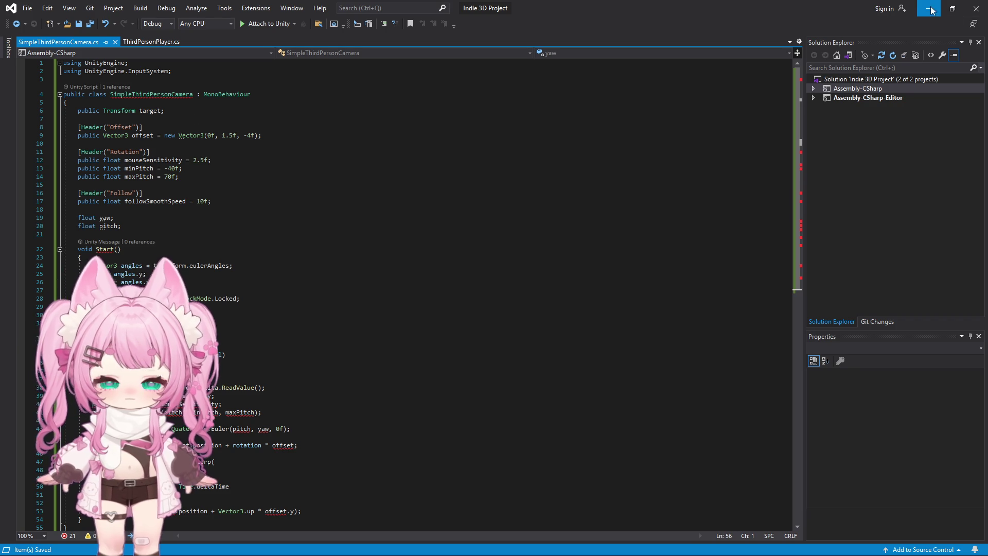
pyautogui.hotkey('alt', 'Tab')
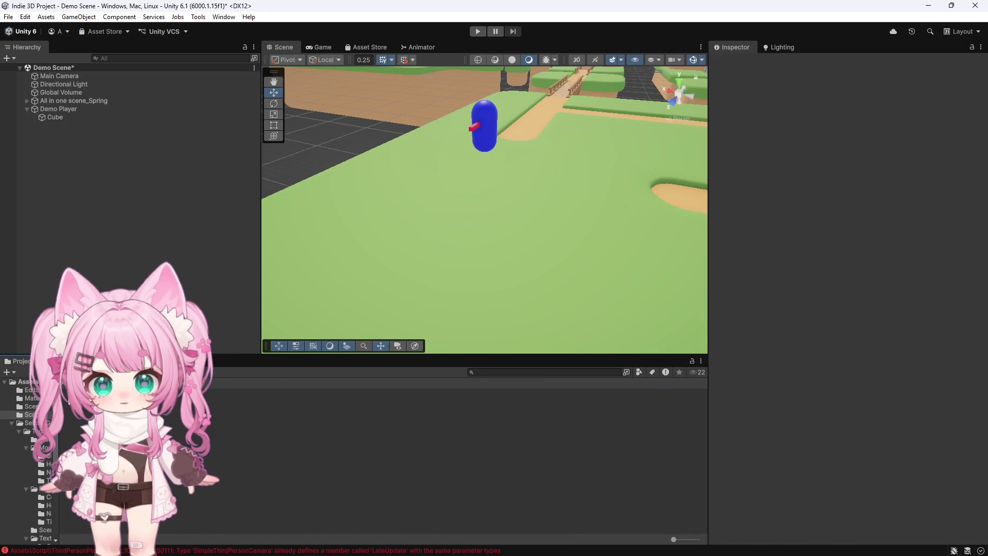
# Check the Console's duplicate SimpleThirdPersonCamera errors and jump to the first one's code.
pyautogui.click(44, 360)
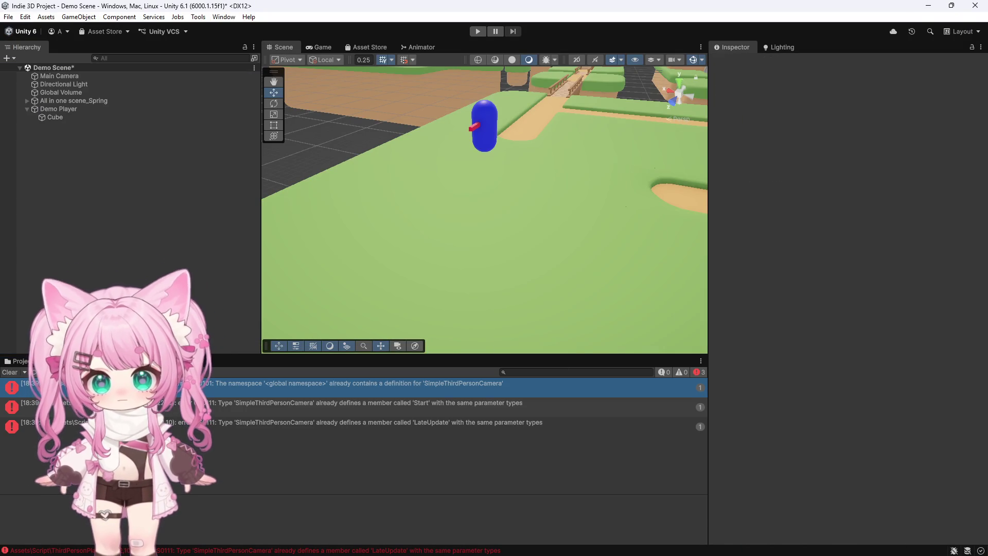
pyautogui.doubleClick(382, 386)
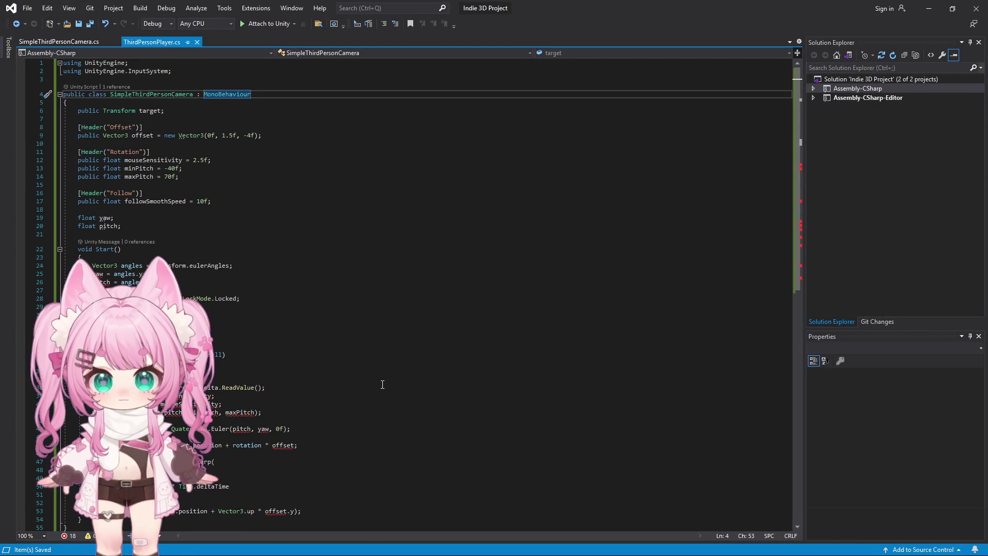
pyautogui.hotkey('alt', 'Tab')
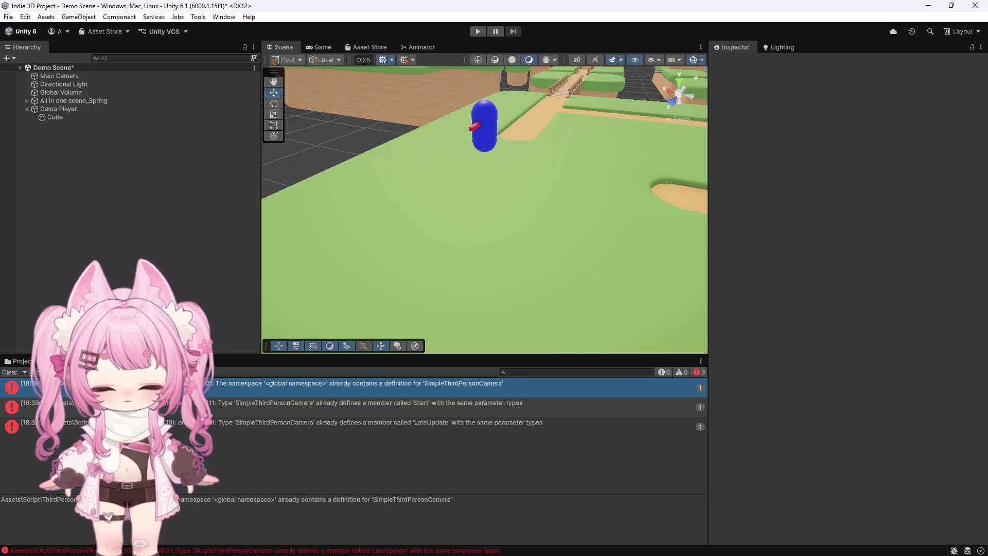
# Open StandardToURP.cs from the Editor folder in Visual Studio.
pyautogui.click(21, 361)
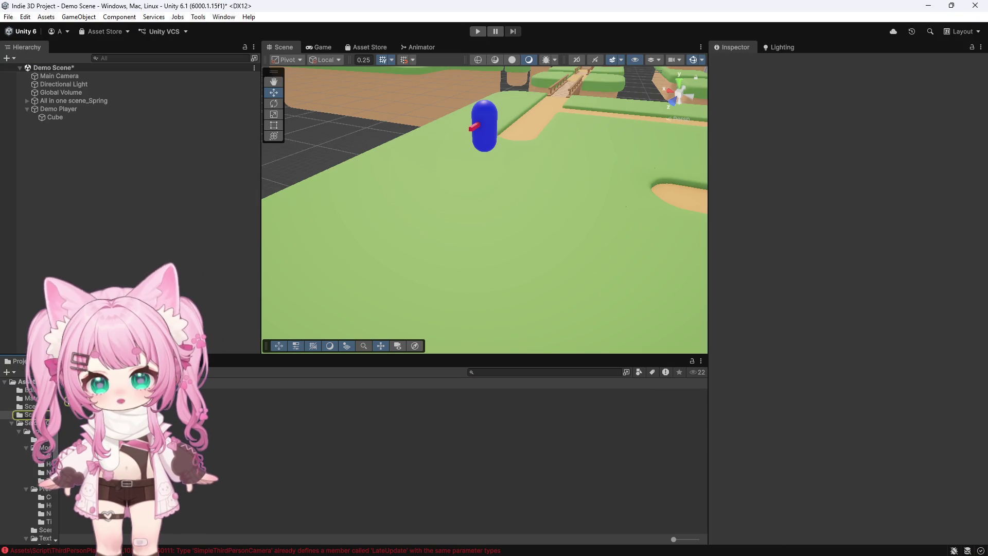
pyautogui.click(28, 390)
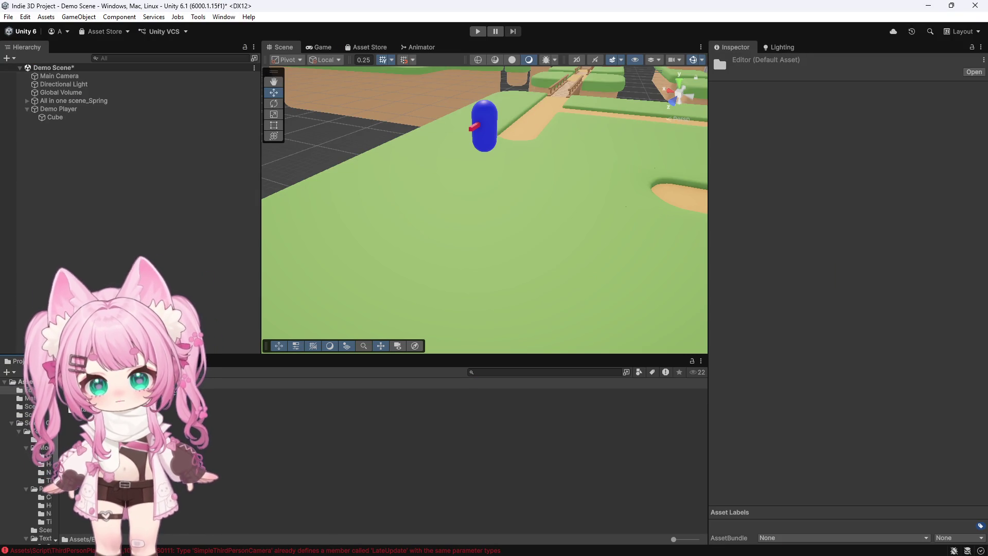
pyautogui.doubleClick(232, 403)
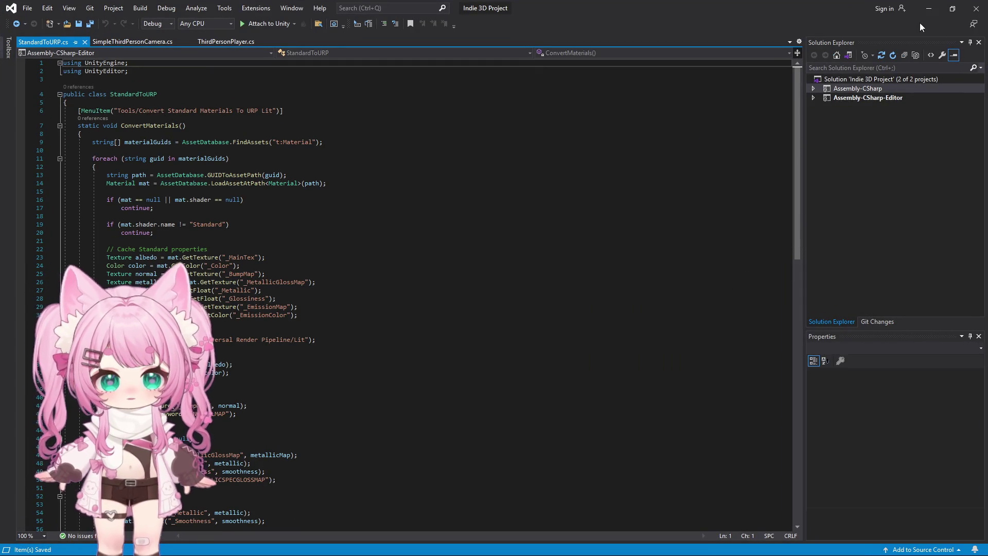
# Open AssignMaterialToSelection.cs, paste back its Assign Material editor-window code, and save all files.
pyautogui.click(929, 8)
pyautogui.doubleClick(242, 409)
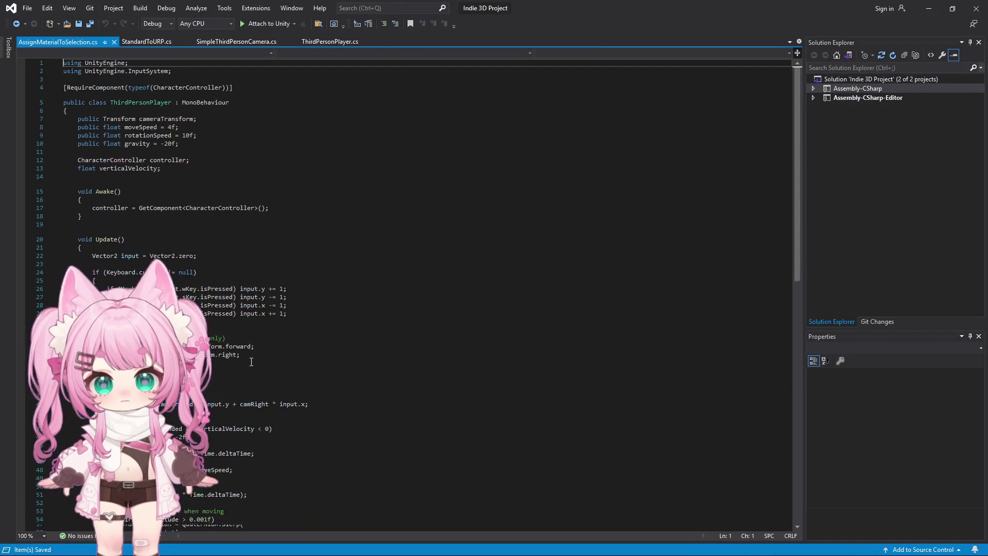
pyautogui.click(295, 241)
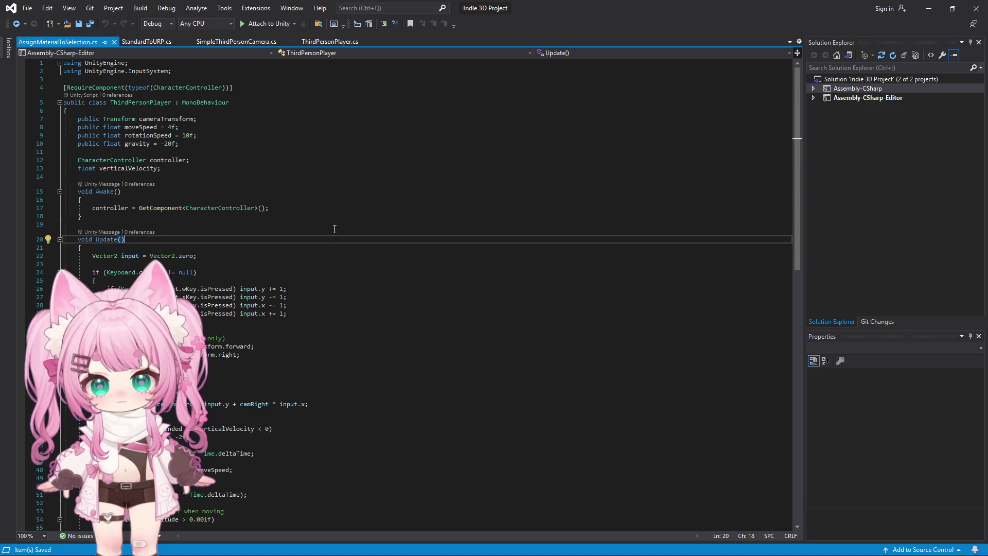
pyautogui.scroll(-7, 315, 262)
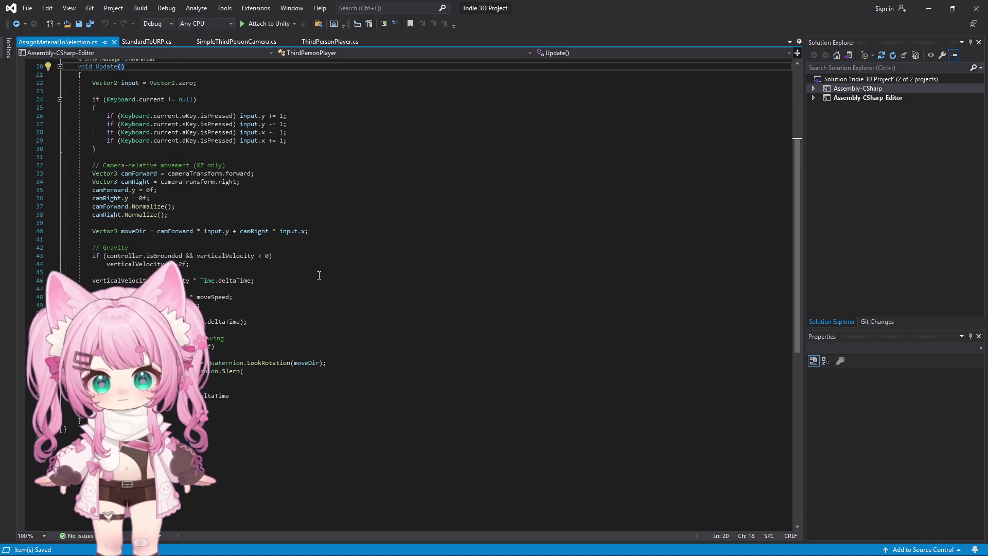
pyautogui.scroll(6, 319, 276)
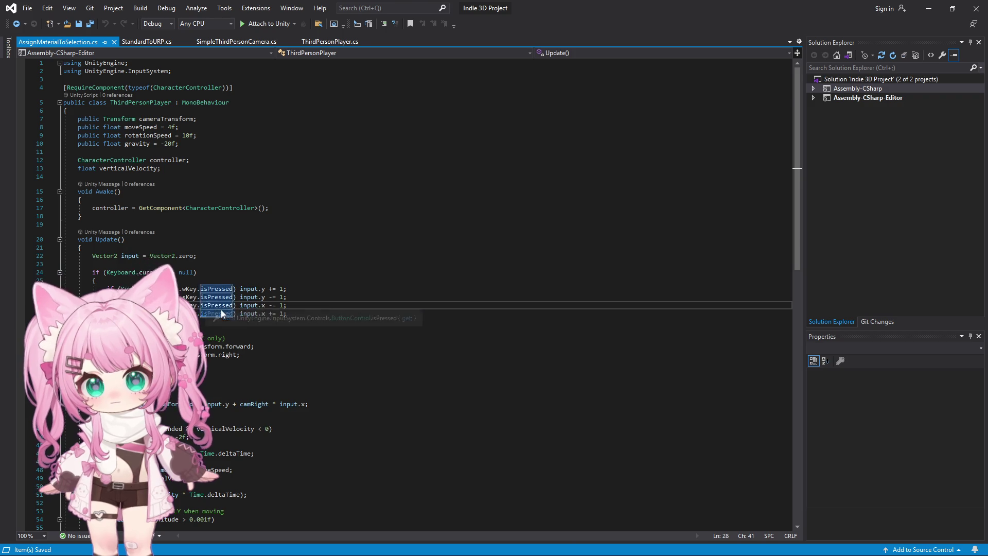
pyautogui.hotkey('ctrl', 'a')
pyautogui.hotkey('ctrl', 'v')
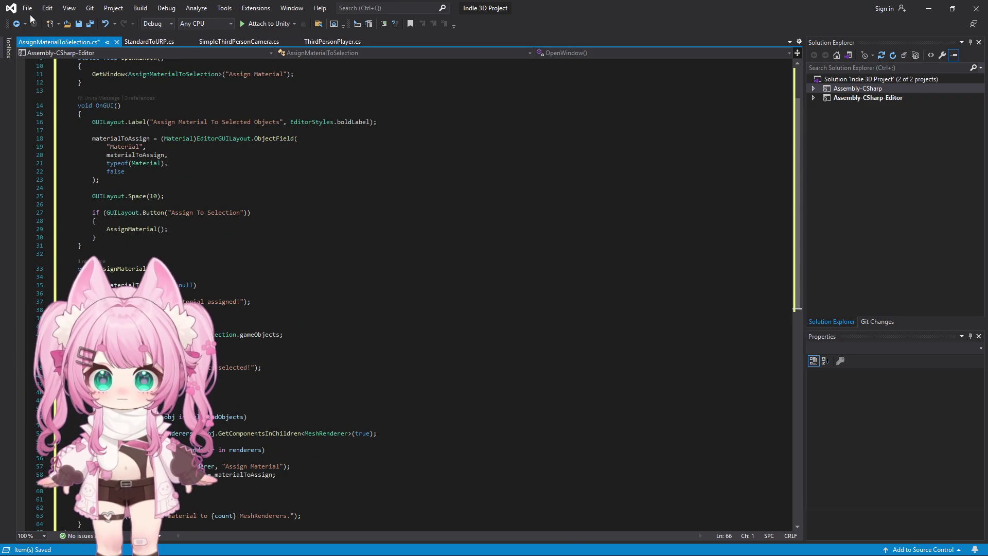
pyautogui.click(27, 9)
pyautogui.click(46, 129)
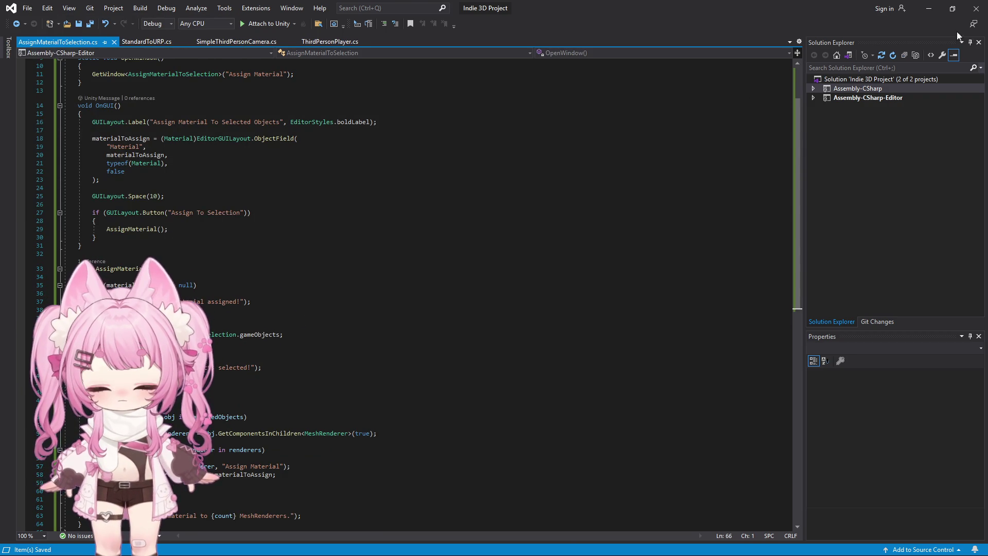
pyautogui.click(929, 8)
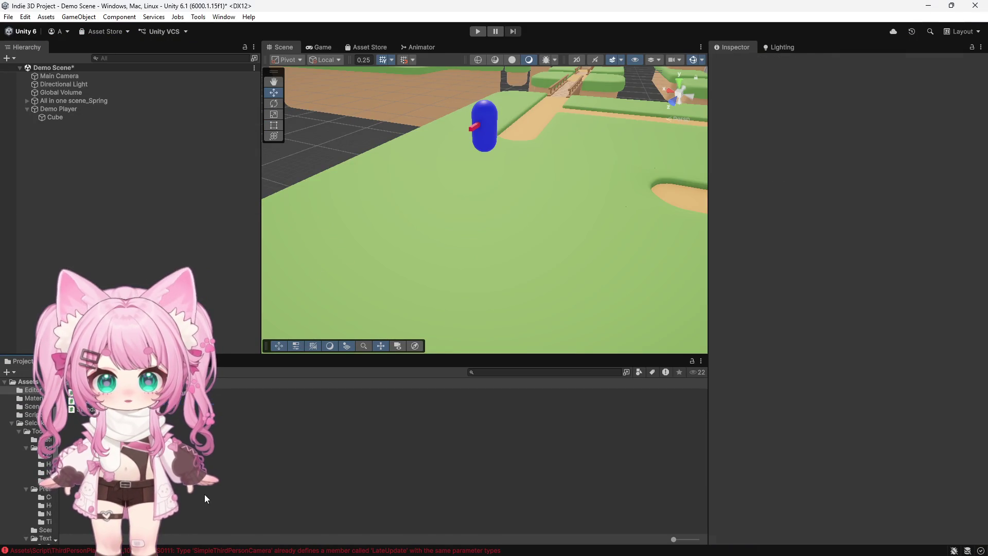
# Recheck the compile errors, then open and save AssignMaterialToSelection.cs.
pyautogui.click(52, 550)
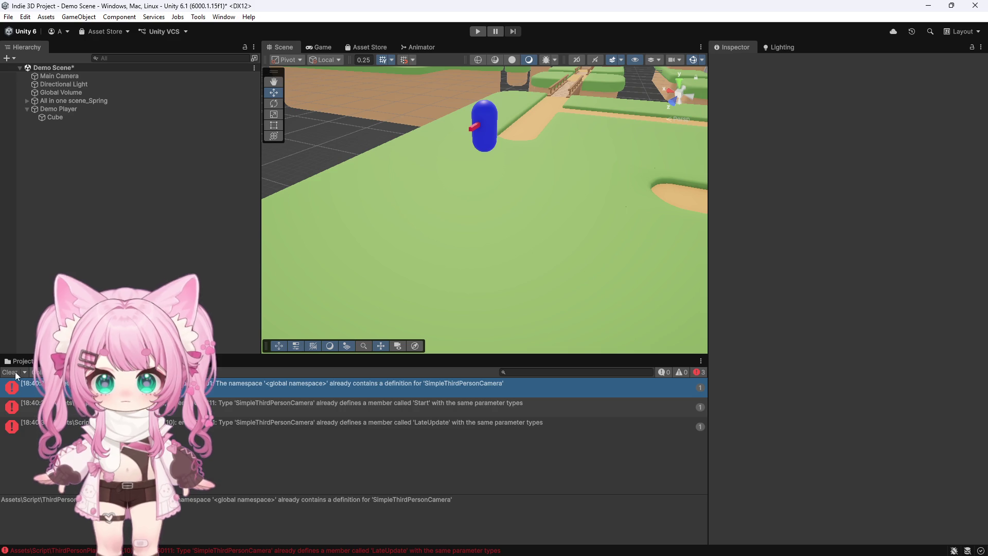
pyautogui.click(21, 360)
pyautogui.doubleClick(77, 392)
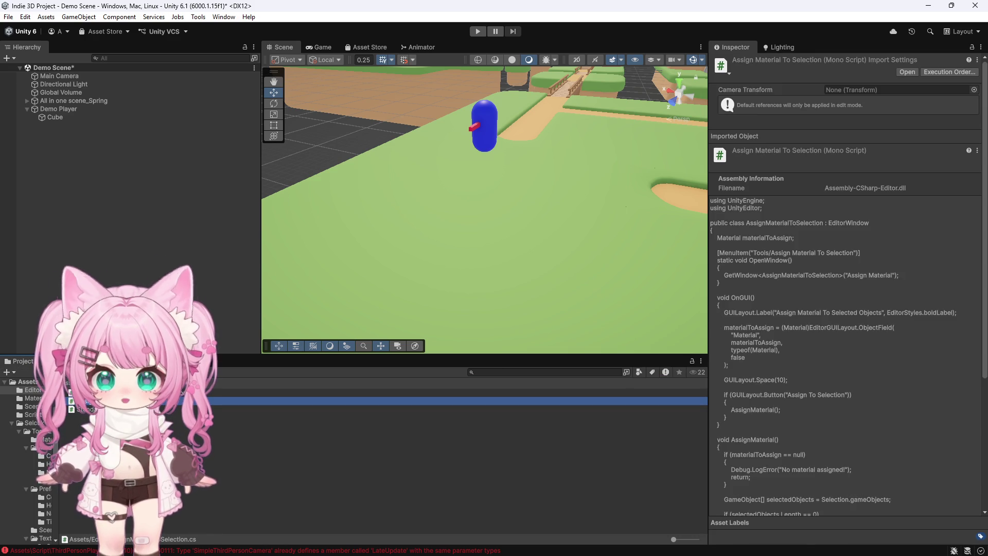
pyautogui.scroll(3, 360, 257)
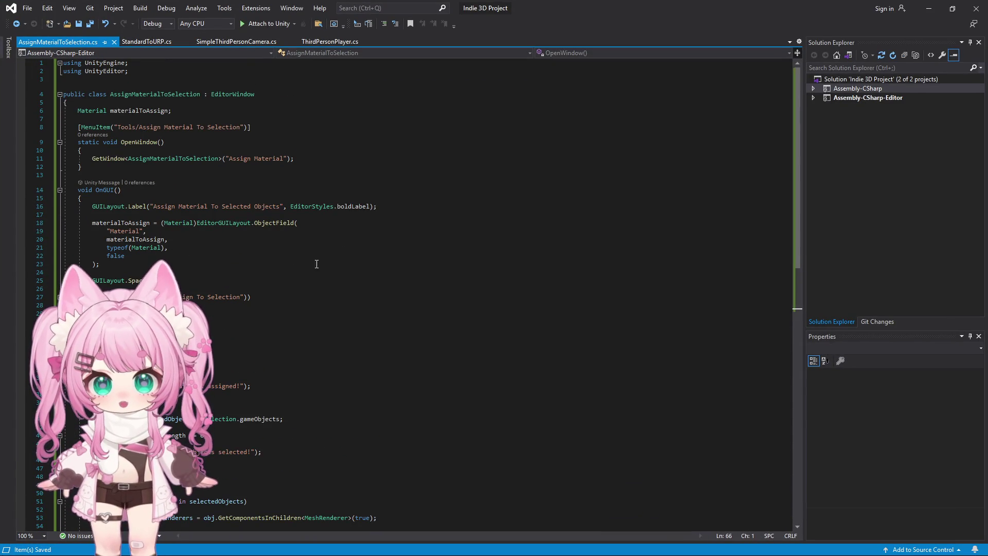
pyautogui.click(26, 8)
pyautogui.click(103, 115)
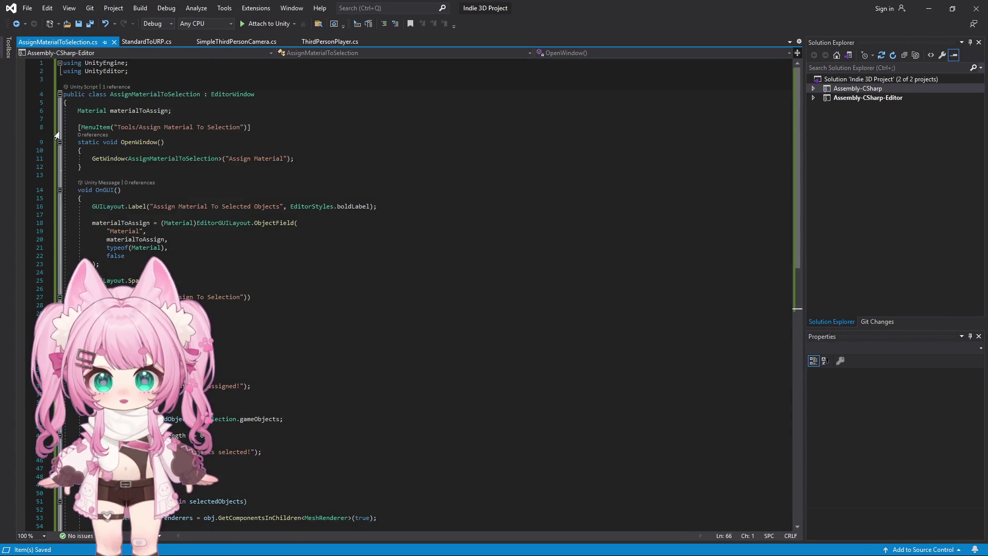
# Close the AssignMaterialToSelection, StandardToURP, SimpleThirdPersonCamera and ThirdPersonPlayer tabs.
pyautogui.click(113, 42)
pyautogui.click(84, 41)
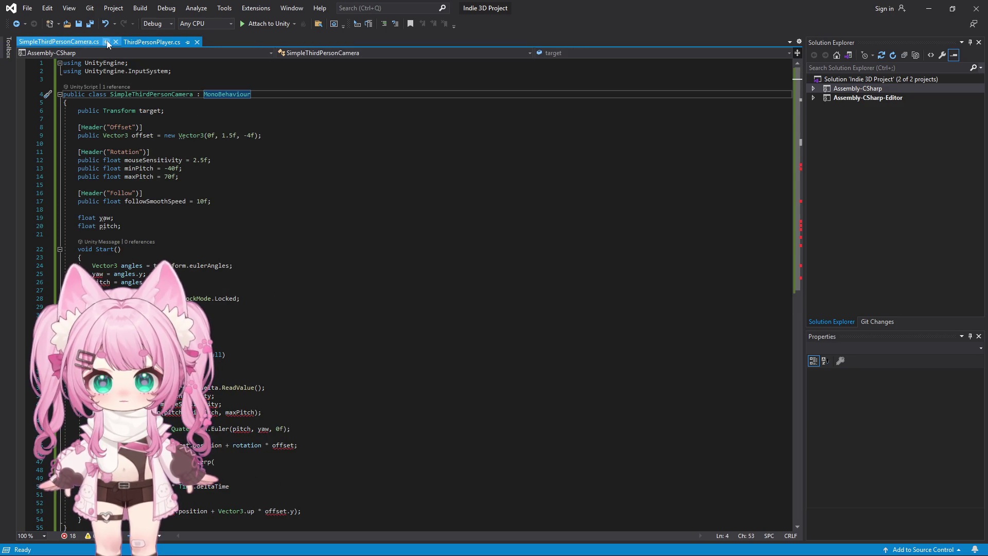
pyautogui.click(114, 42)
pyautogui.click(92, 41)
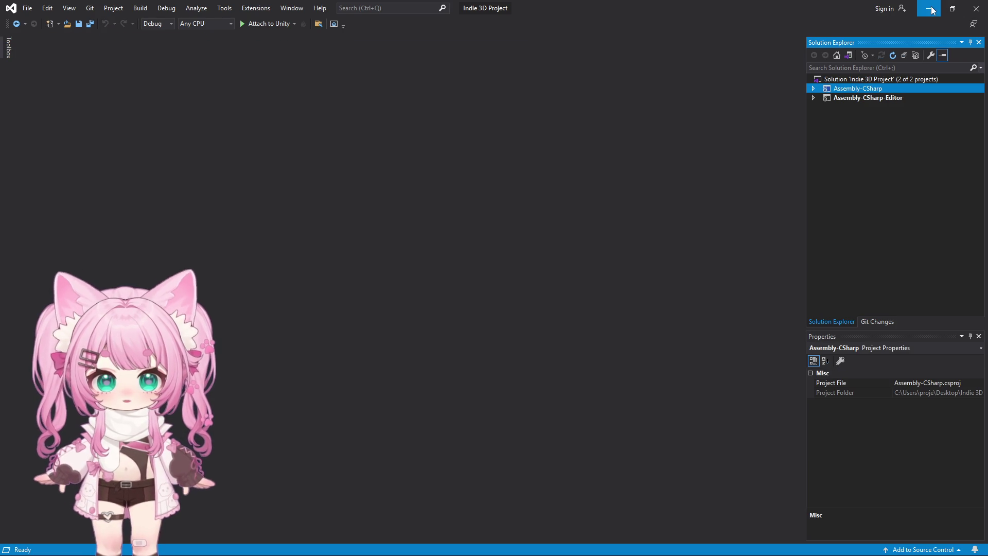
# Minimise Visual Studio to bring the Unity editor back into view.
pyautogui.click(929, 8)
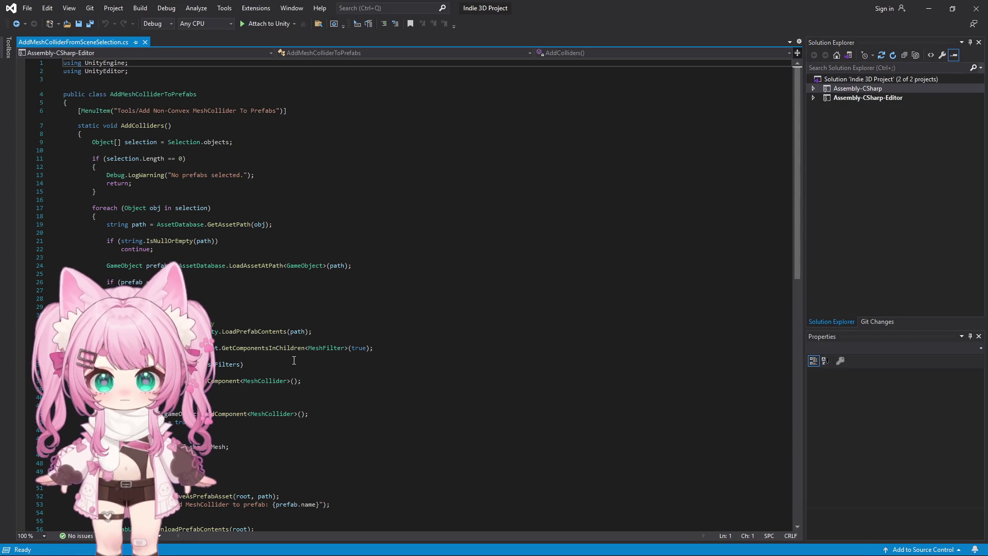
pyautogui.click(932, 8)
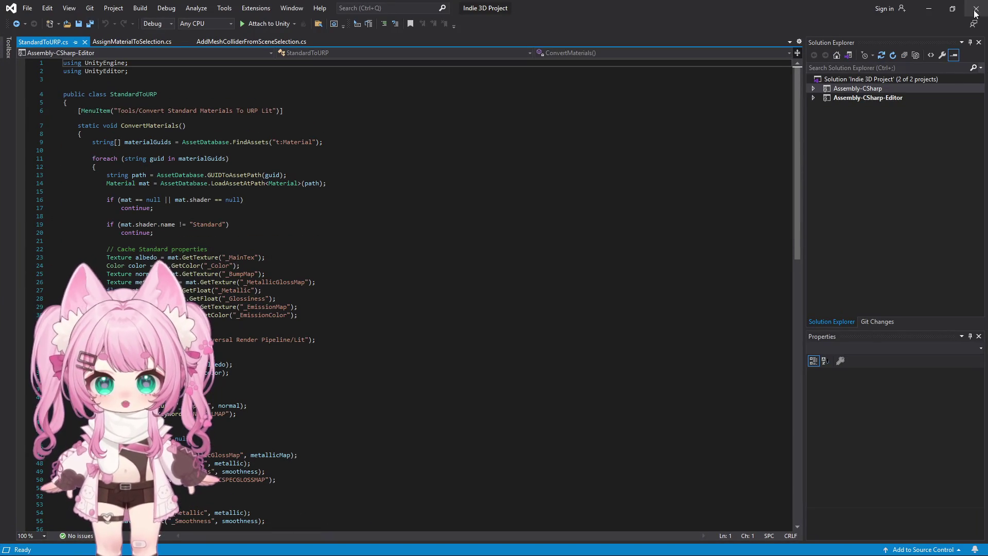
pyautogui.click(930, 8)
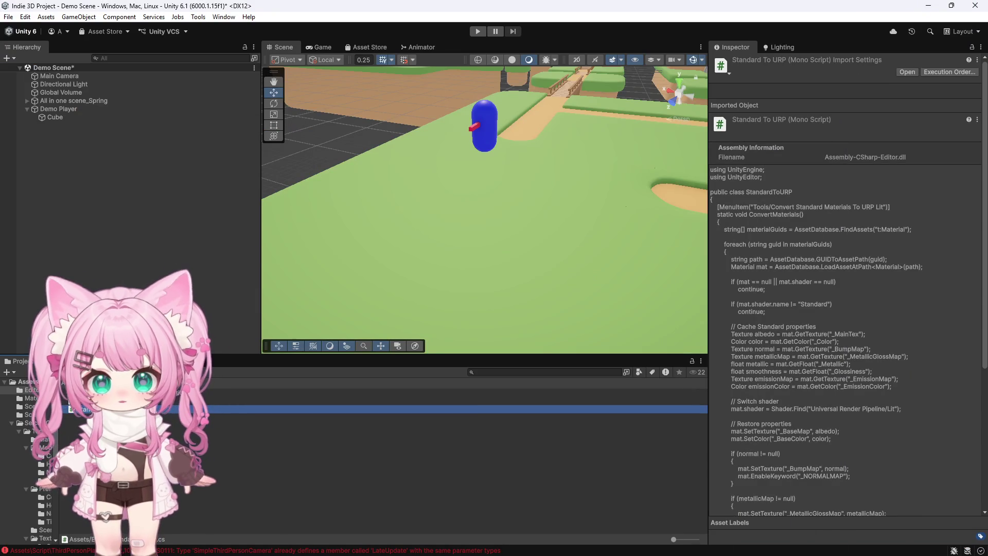
# Read the Console's duplicate-definition errors, then open ThirdPersonPlayer.cs from the Project panel.
pyautogui.hotkey('ctrl', 'shift', 'c')
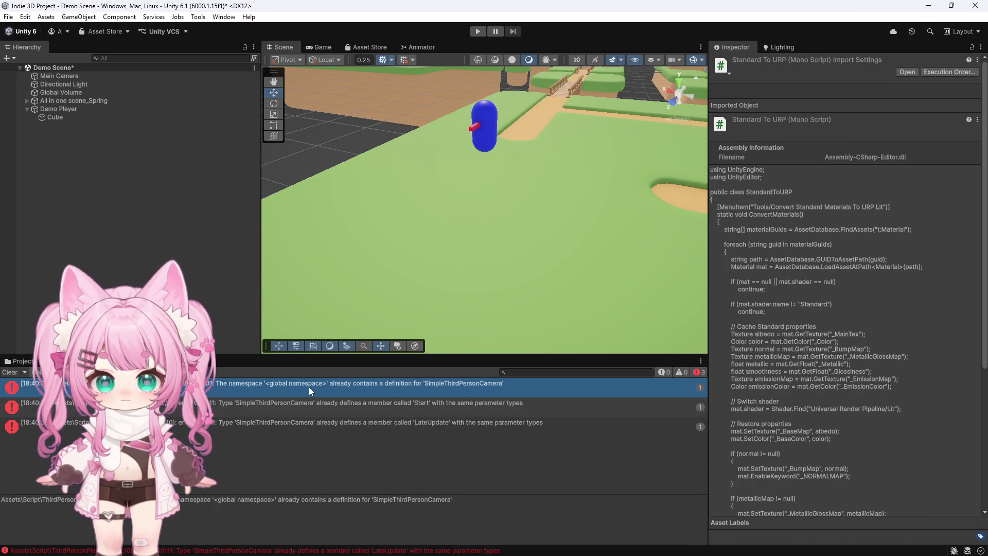
pyautogui.hotkey('ctrl', '5')
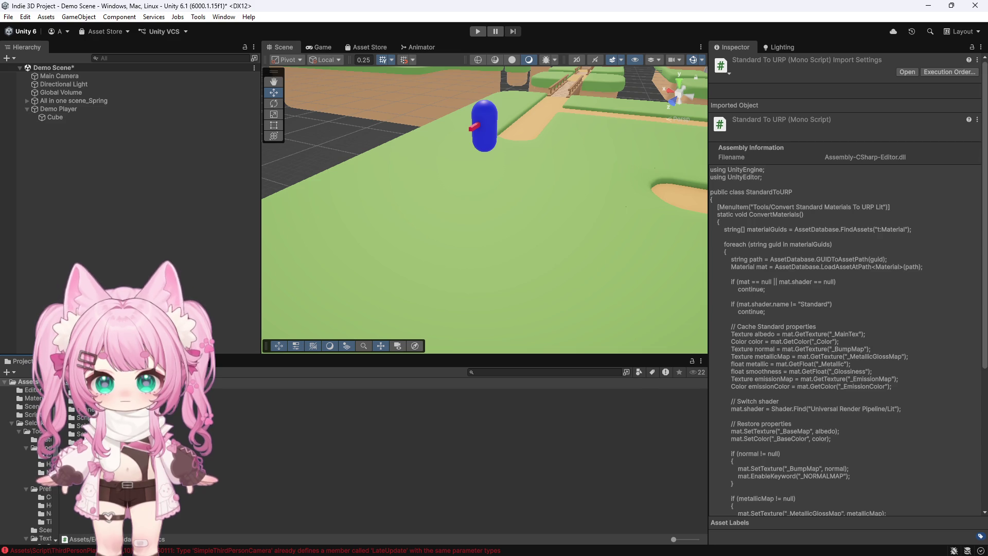
pyautogui.click(33, 434)
pyautogui.doubleClick(77, 402)
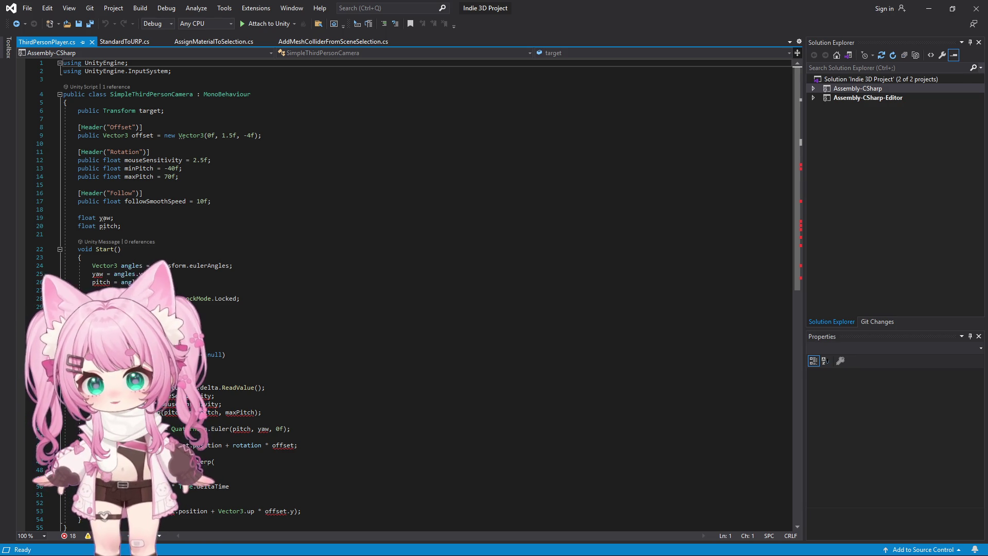
# Close the StandardToURP, AssignMaterialToSelection and AddMeshColliderFromSceneSelection tabs.
pyautogui.click(165, 41)
pyautogui.click(196, 43)
pyautogui.click(227, 42)
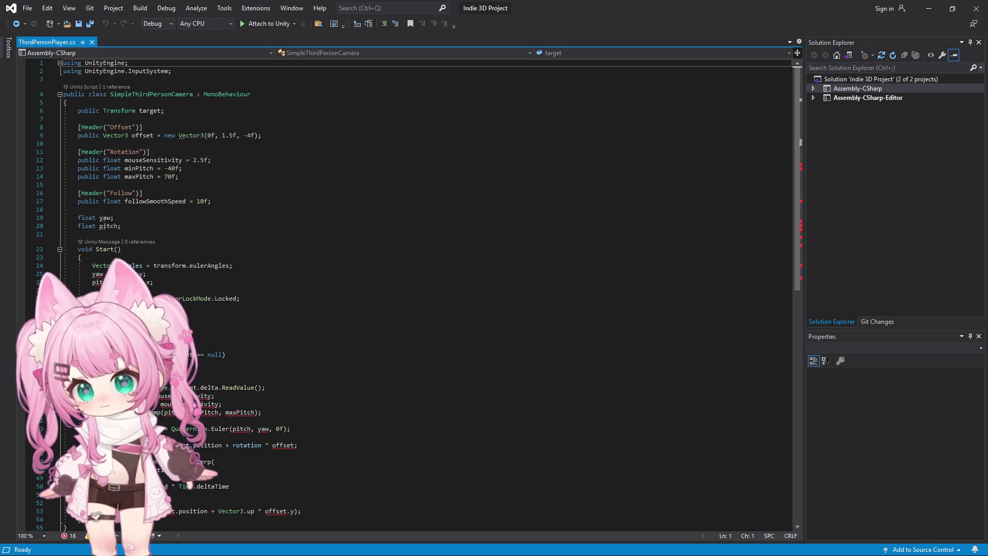
# Paste the ThirdPersonPlayer movement code into the script and save it as Unicode.
pyautogui.click(319, 232)
pyautogui.hotkey('ctrl', 'a')
pyautogui.hotkey('ctrl', 'v')
pyautogui.click(28, 8)
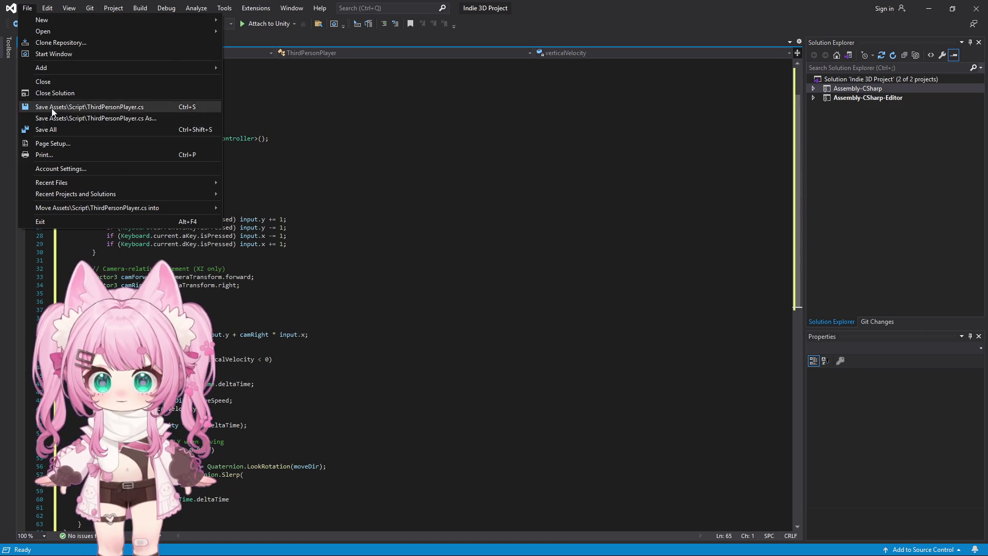
pyautogui.click(54, 130)
pyautogui.click(374, 323)
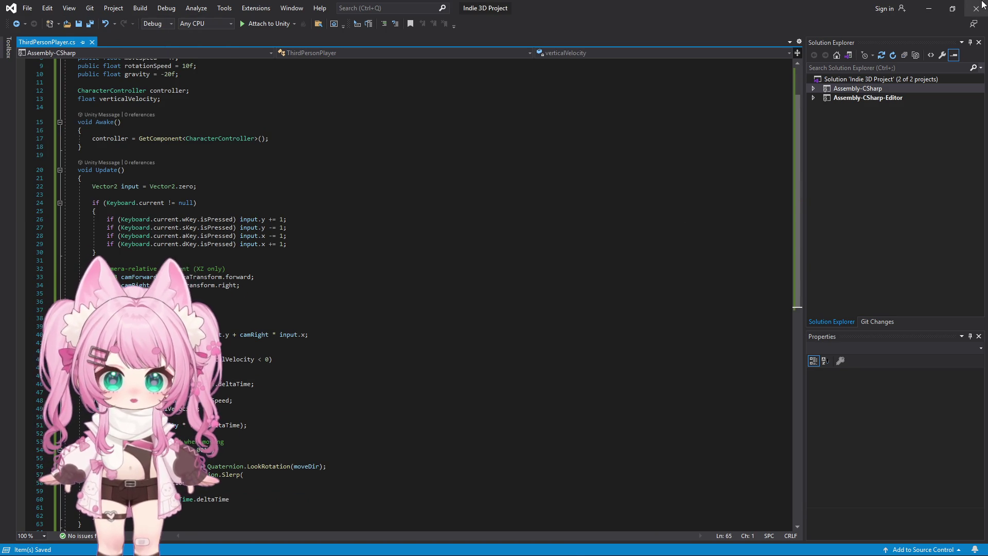
pyautogui.click(929, 8)
pyautogui.hotkey('ctrl', 'p')
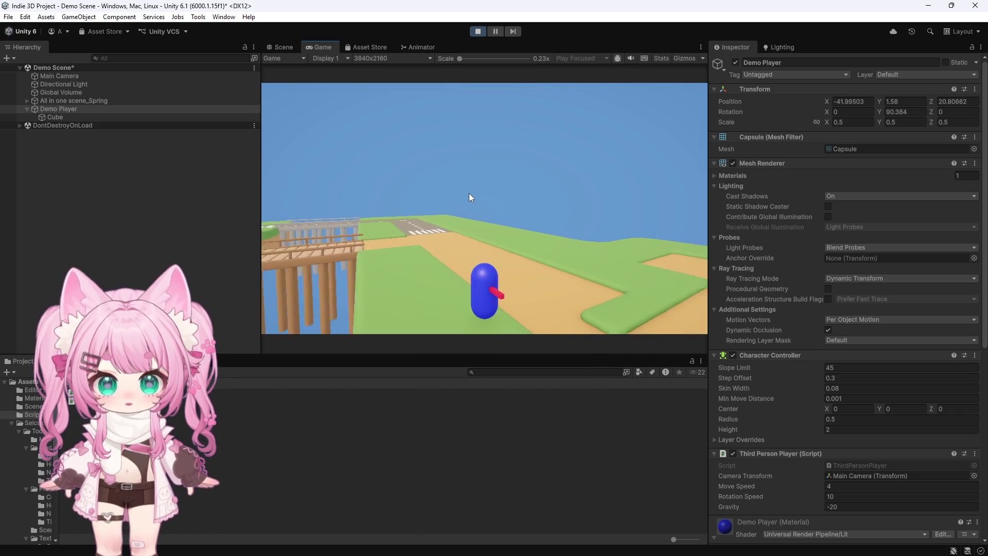
# Walk the capsule with WASD along the path onto the wooden bridge, look around, then stop Play mode.
pyautogui.press('w')
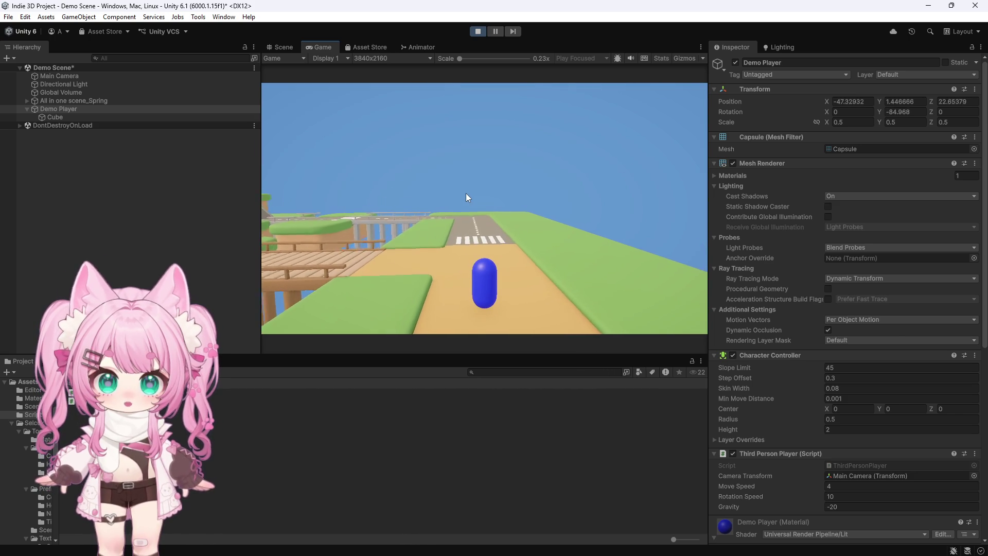
pyautogui.press('a')
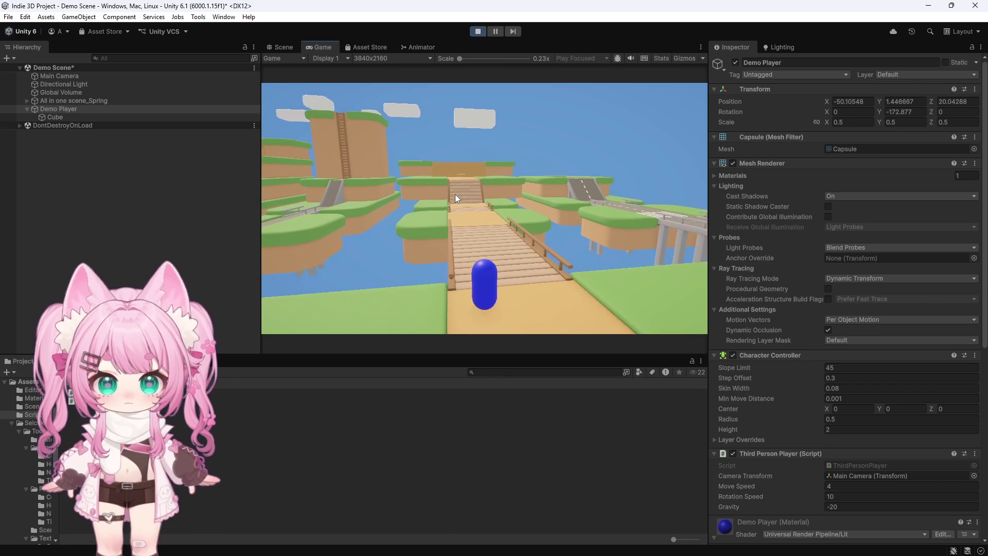
pyautogui.press('w')
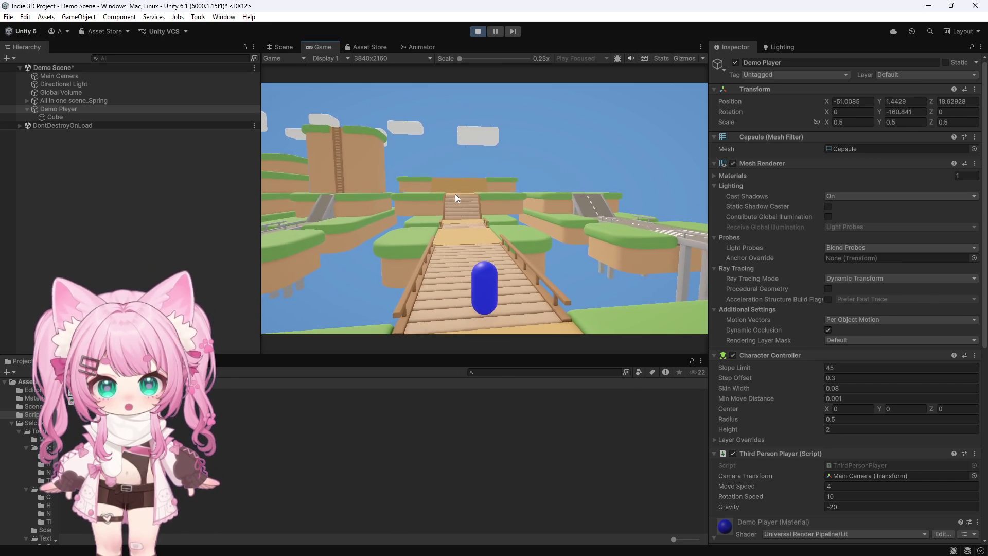
pyautogui.press('w')
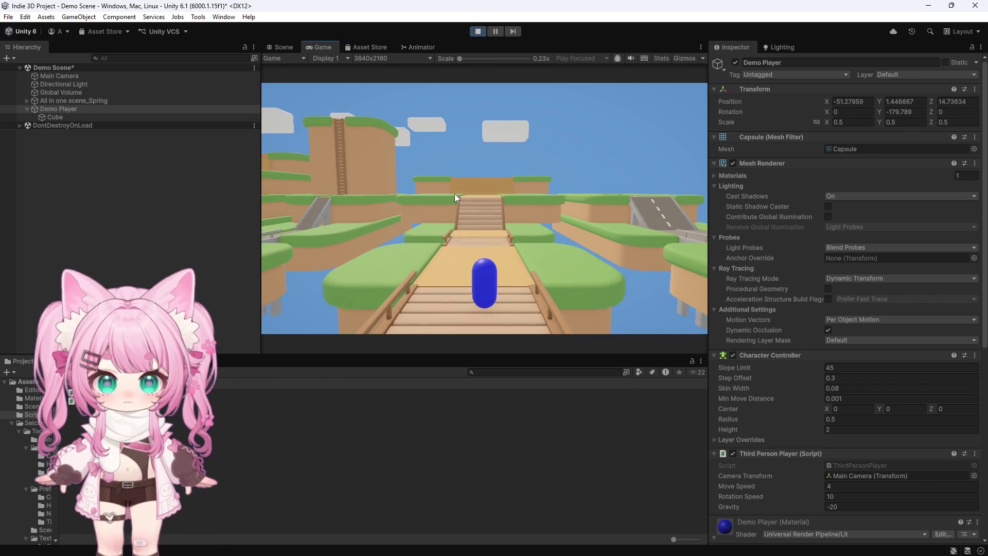
pyautogui.press('w')
pyautogui.press('s')
pyautogui.moveTo(455, 194)
pyautogui.mouseDown()
pyautogui.moveTo(459, 206)
pyautogui.moveTo(457, 180)
pyautogui.moveTo(458, 202)
pyautogui.moveTo(479, 222)
pyautogui.moveTo(438, 147)
pyautogui.moveTo(449, 67)
pyautogui.moveTo(475, 128)
pyautogui.moveTo(478, 104)
pyautogui.moveTo(454, 168)
pyautogui.moveTo(472, 99)
pyautogui.mouseUp()
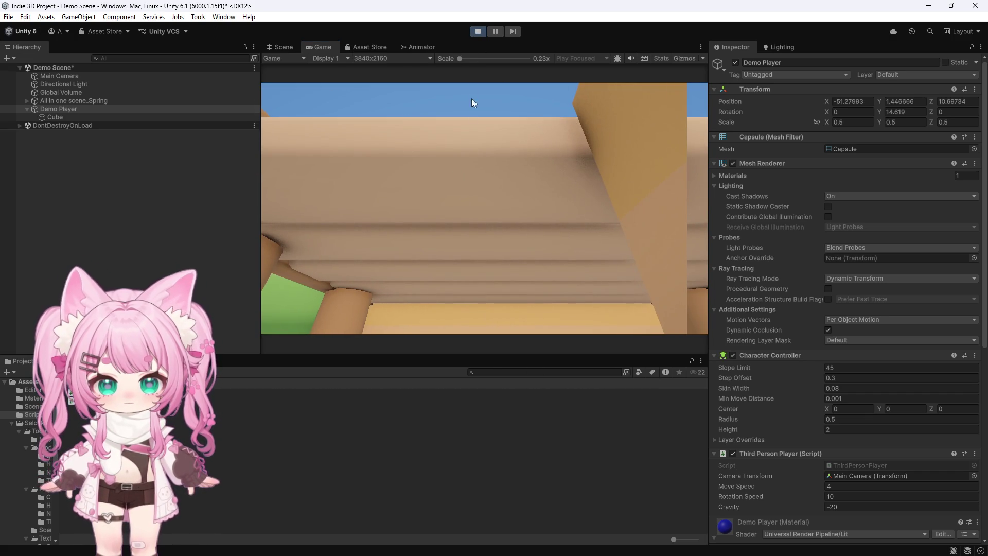
pyautogui.click(478, 32)
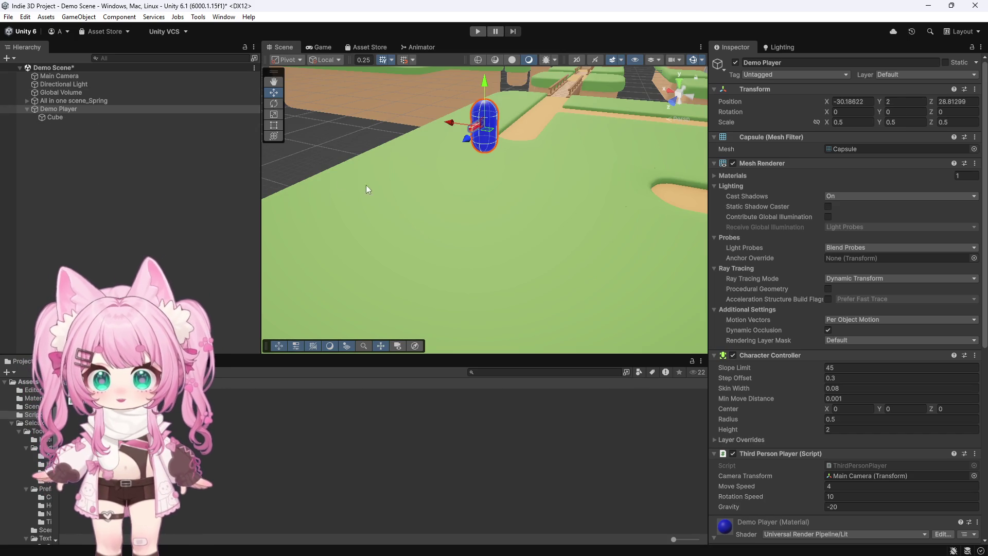
# Select a grass edge tile and bring up its Spring grass material's Surface Options.
pyautogui.scroll(-5, 390, 211)
pyautogui.click(489, 246)
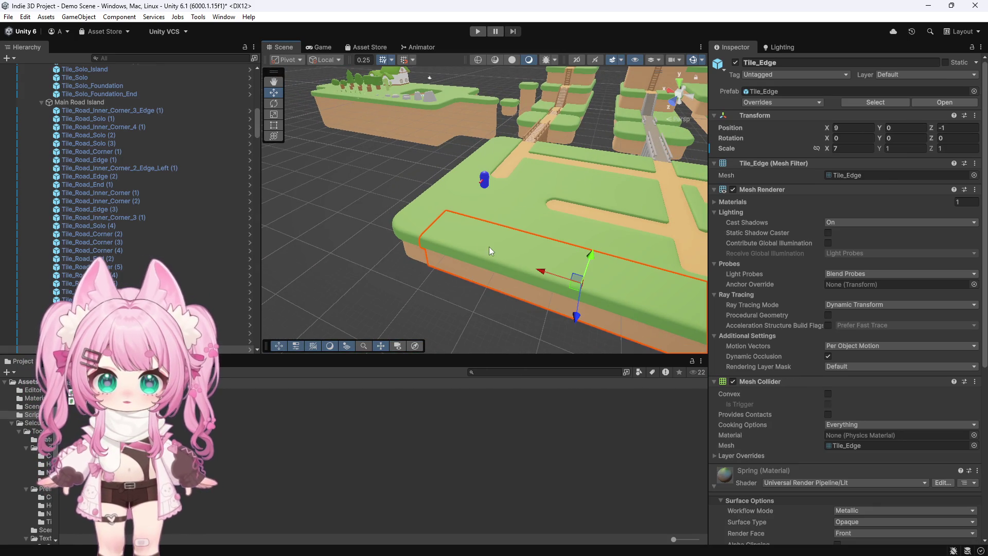
pyautogui.scroll(-3, 122, 106)
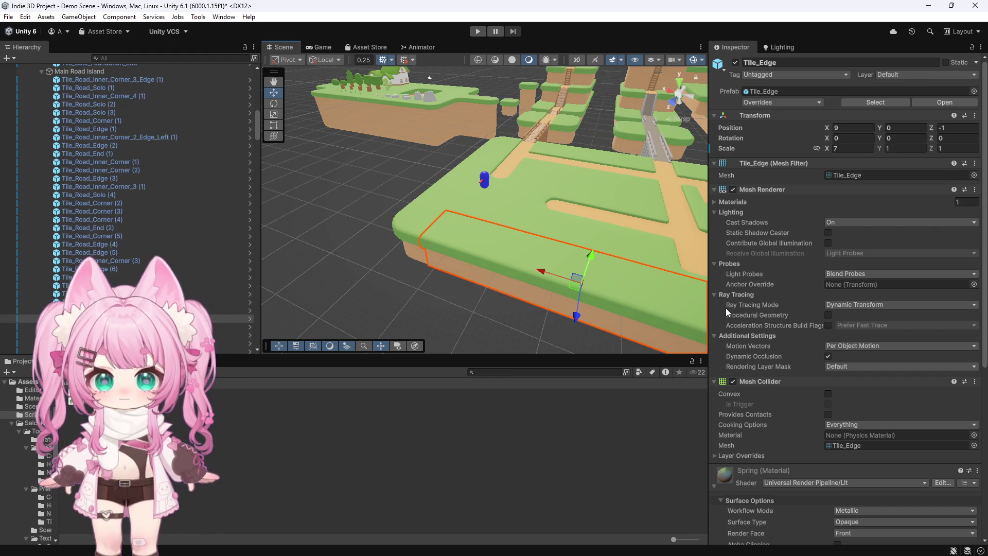
pyautogui.scroll(-5, 783, 338)
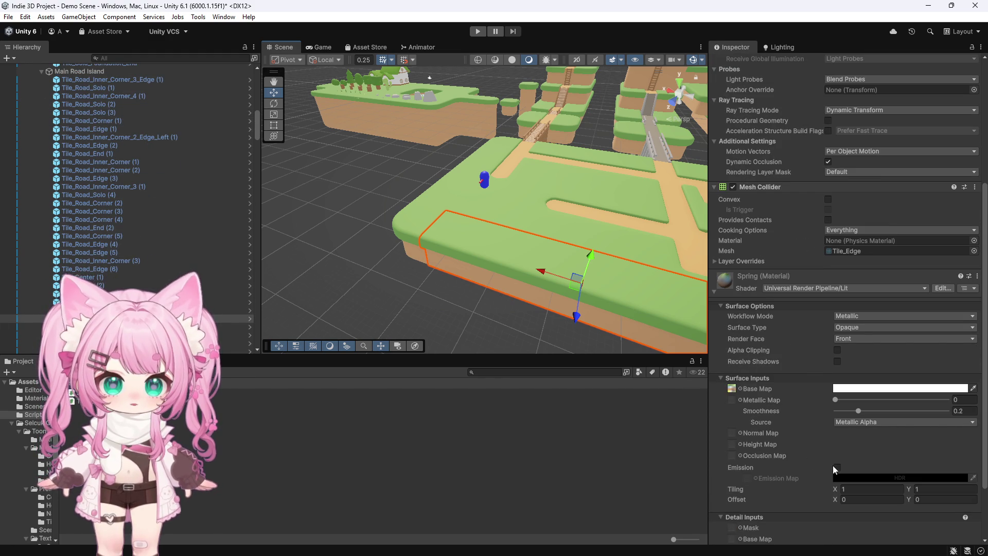
pyautogui.scroll(-3, 823, 448)
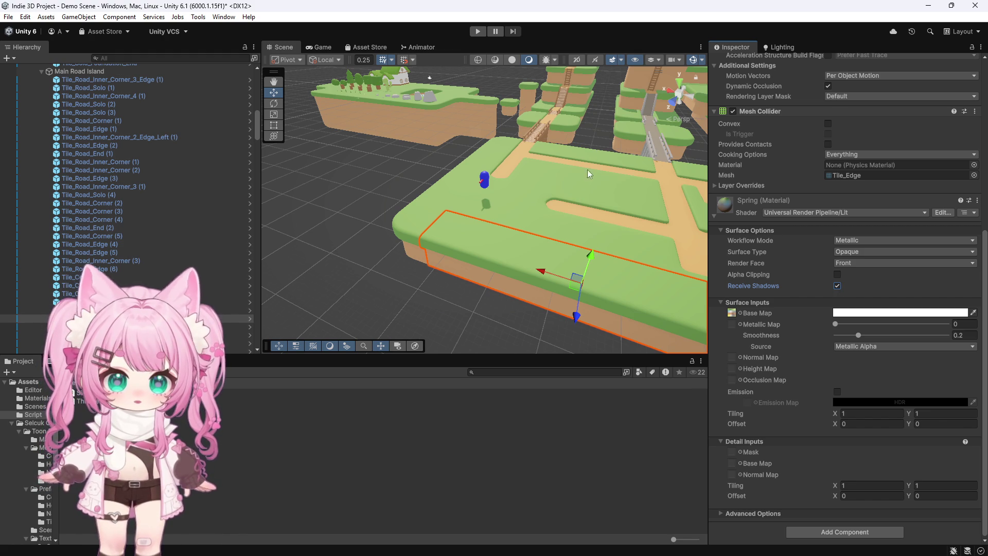
pyautogui.scroll(-6, 423, 174)
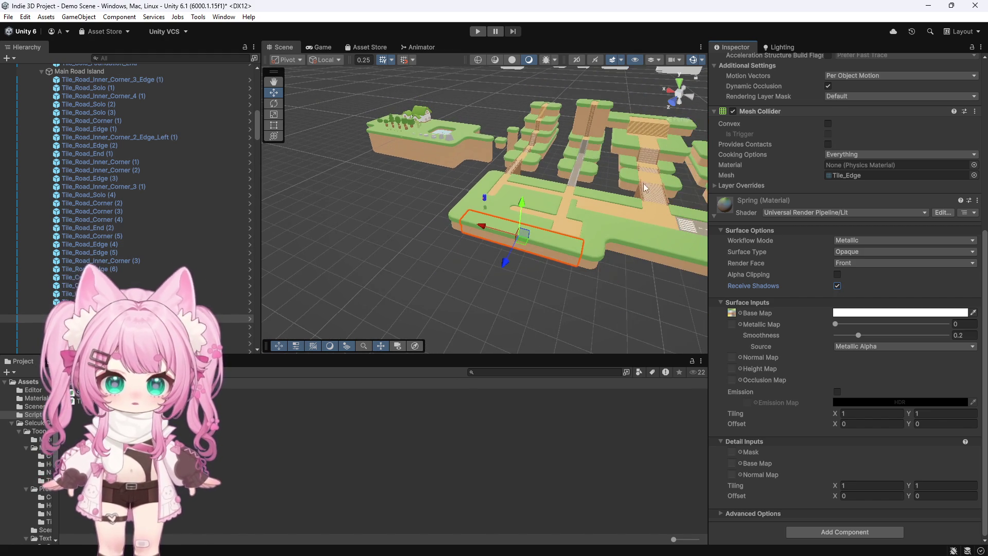
# Make the Spring_Asphalt road material receive shadows and start another playtest.
pyautogui.click(679, 222)
pyautogui.click(837, 286)
pyautogui.scroll(8, 484, 238)
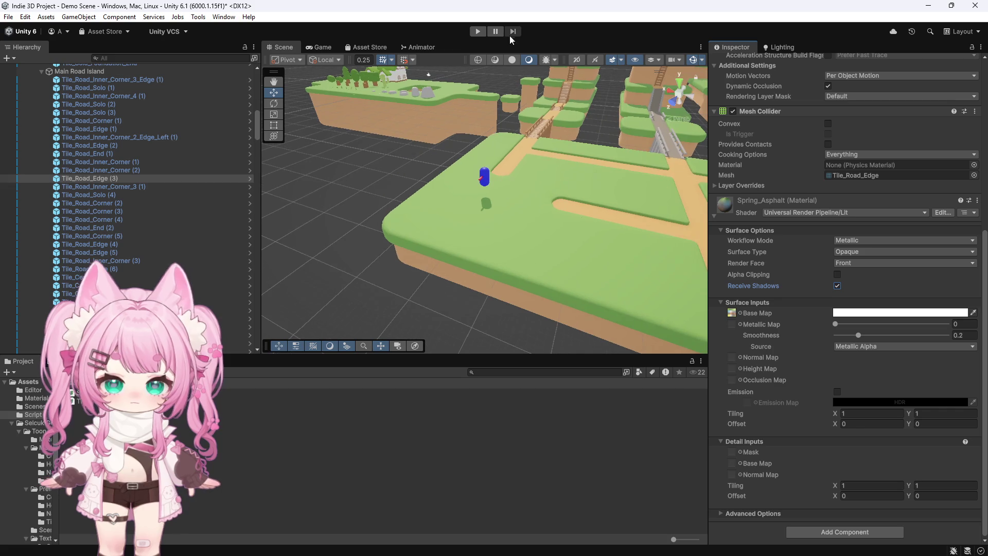
pyautogui.click(485, 30)
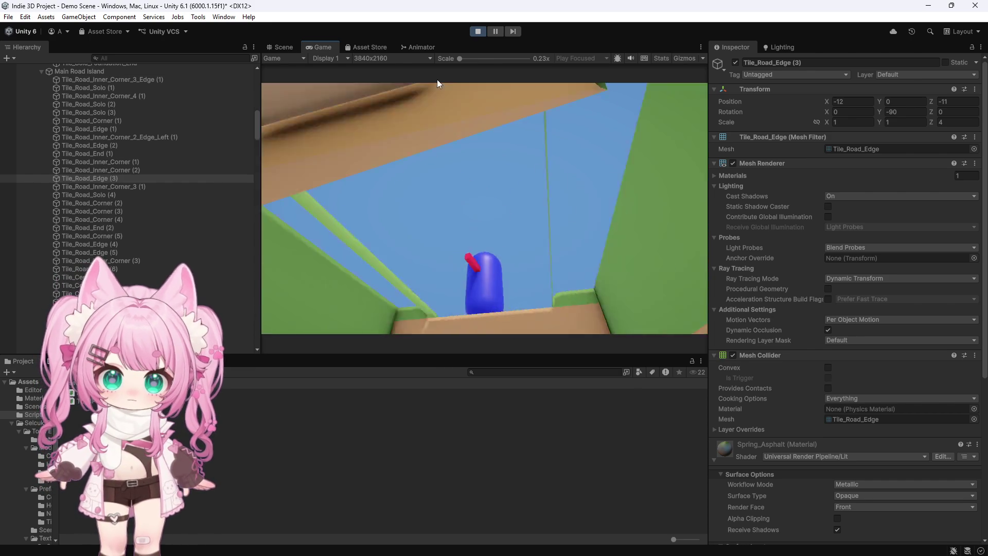
# Stop the playtest, collapse All in one scene_Spring, then select and frame the Demo Player.
pyautogui.click(475, 32)
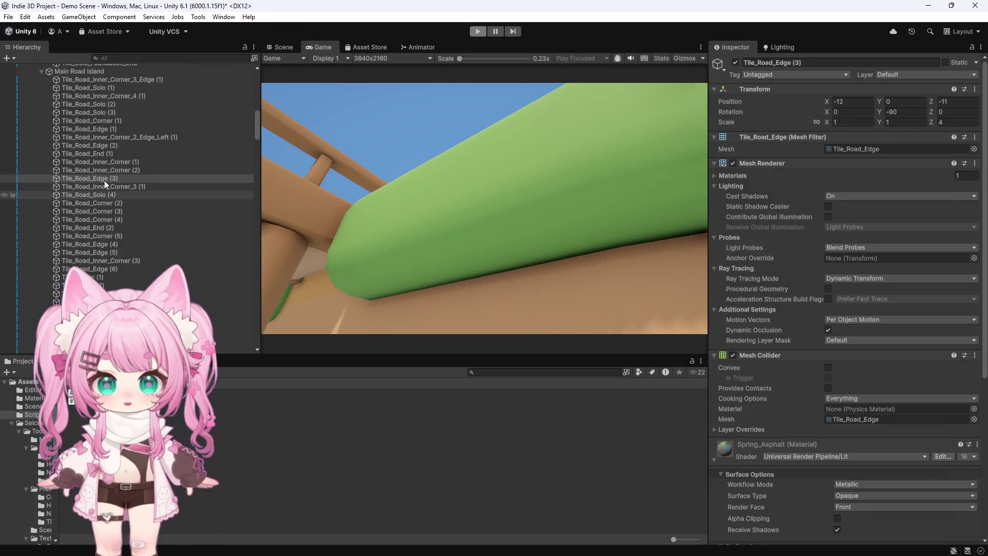
pyautogui.scroll(10, 105, 158)
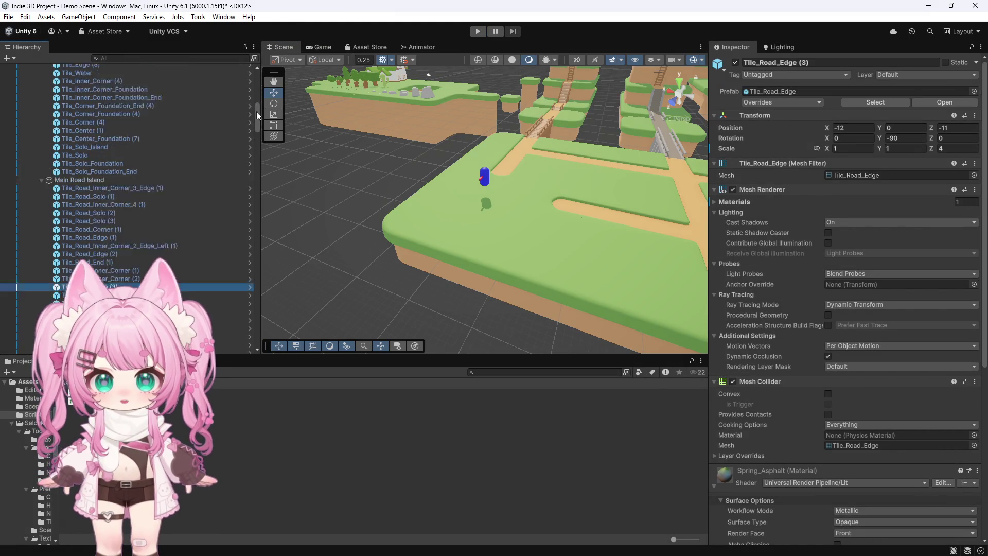
pyautogui.click(26, 101)
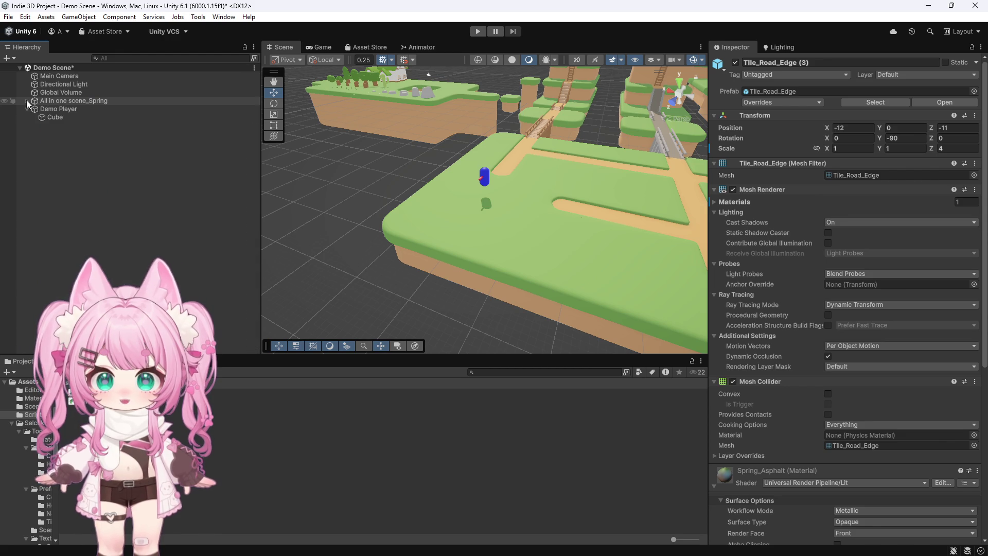
pyautogui.click(61, 112)
pyautogui.scroll(1, 471, 159)
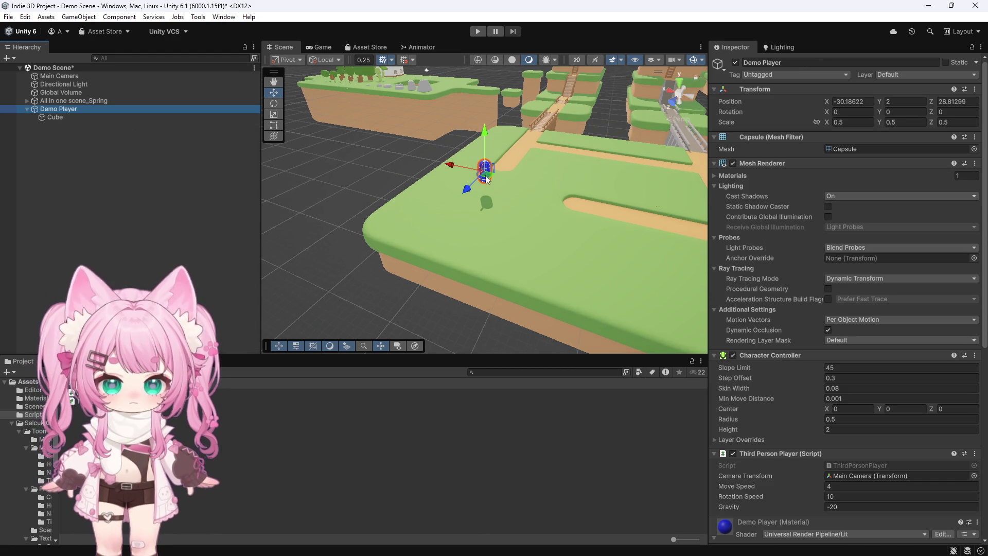
pyautogui.press('f')
pyautogui.moveTo(463, 157)
pyautogui.mouseDown()
pyautogui.moveTo(440, 154)
pyautogui.moveTo(432, 97)
pyautogui.moveTo(556, 93)
pyautogui.moveTo(623, 151)
pyautogui.moveTo(470, 106)
pyautogui.moveTo(475, 90)
pyautogui.moveTo(507, 216)
pyautogui.moveTo(441, 227)
pyautogui.mouseUp()
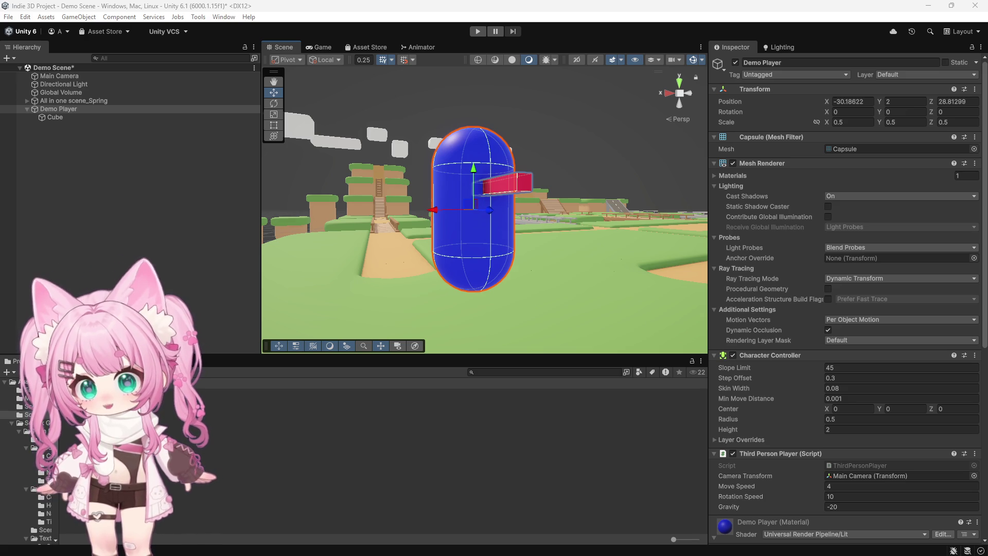
pyautogui.scroll(-3, 827, 315)
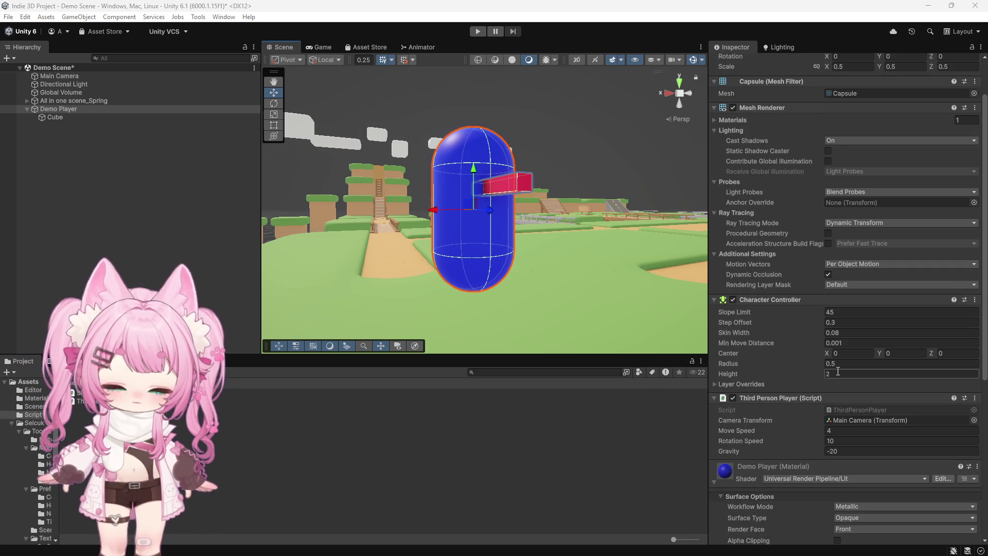
pyautogui.scroll(3, 818, 352)
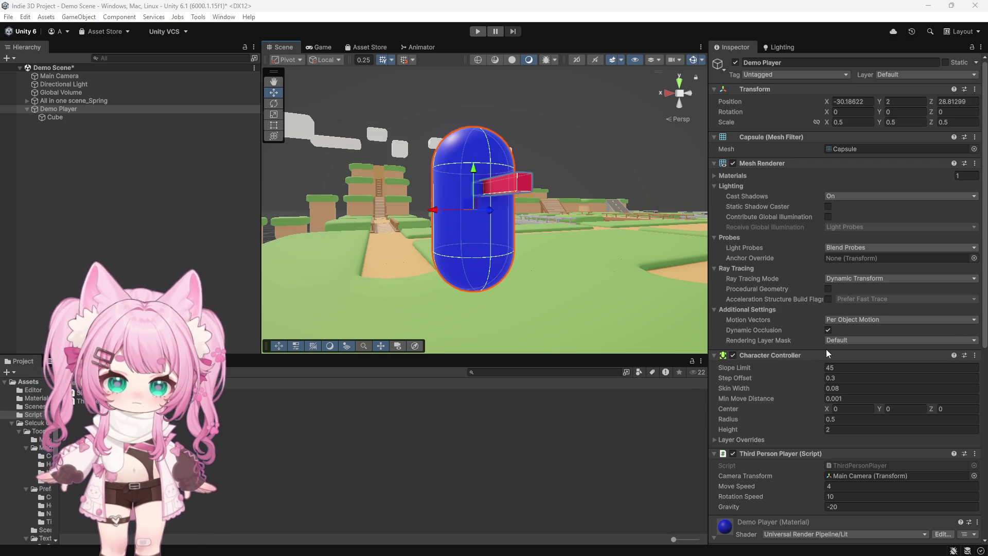
pyautogui.scroll(-3, 826, 352)
pyautogui.scroll(3, 844, 380)
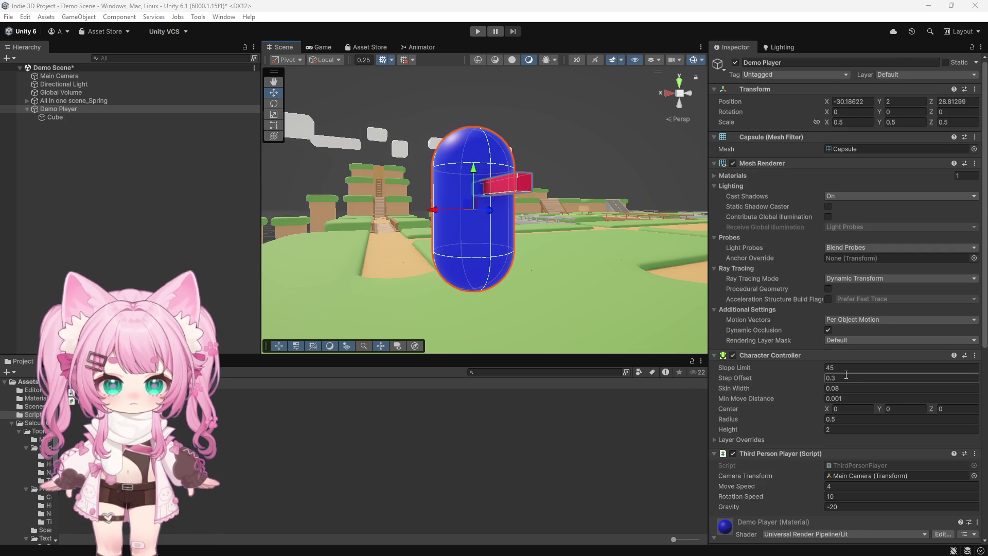
pyautogui.scroll(-1, 846, 375)
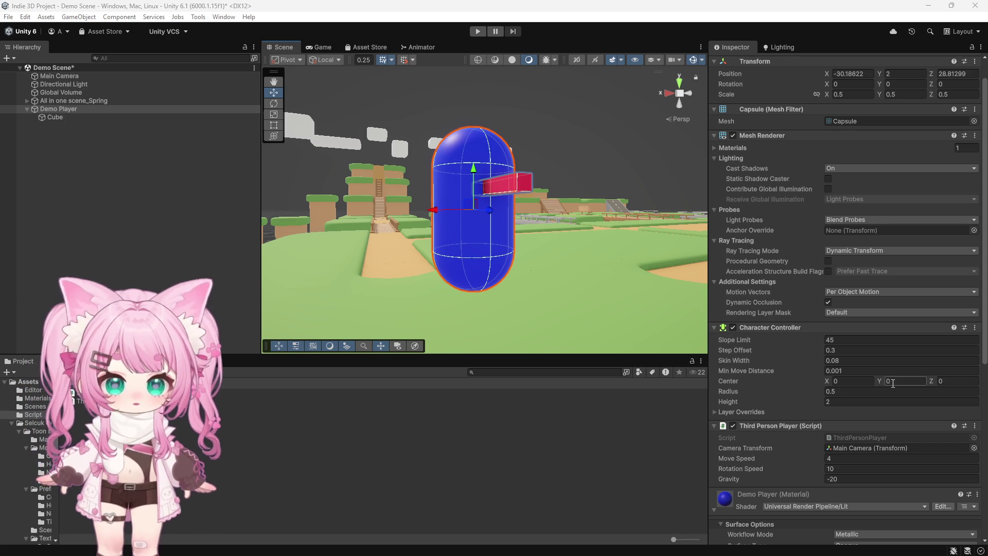
pyautogui.click(897, 380)
pyautogui.write('1')
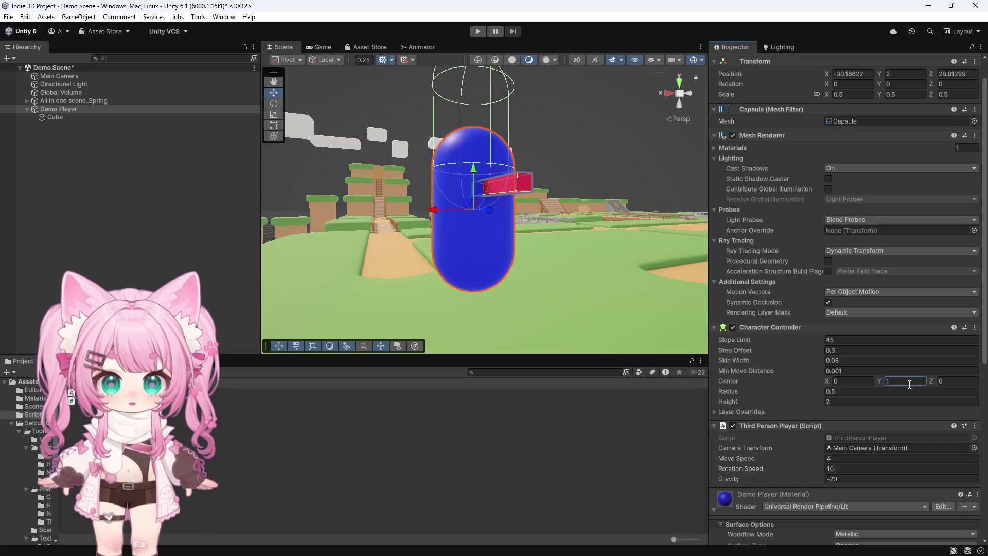
pyautogui.press('BackSpace')
pyautogui.write('0')
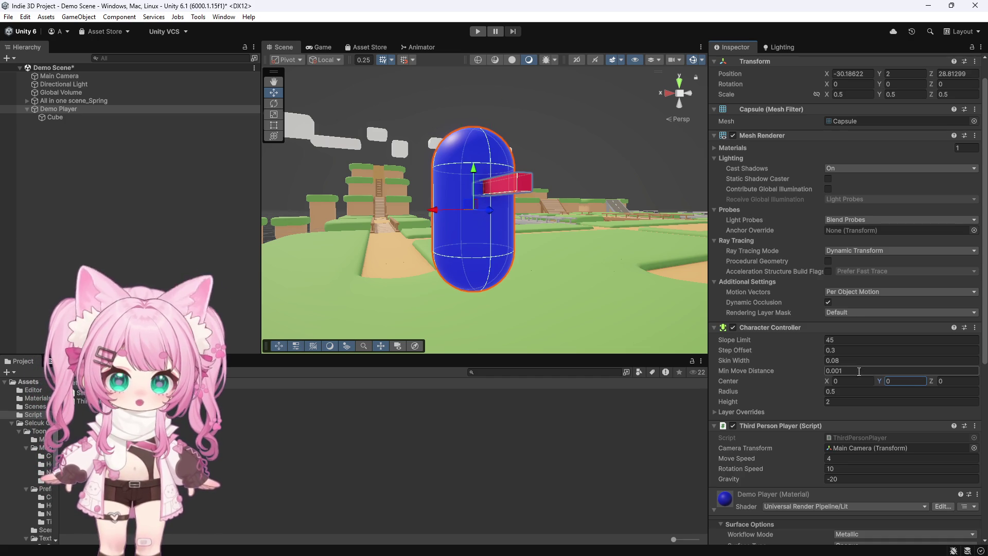
pyautogui.scroll(2, 859, 270)
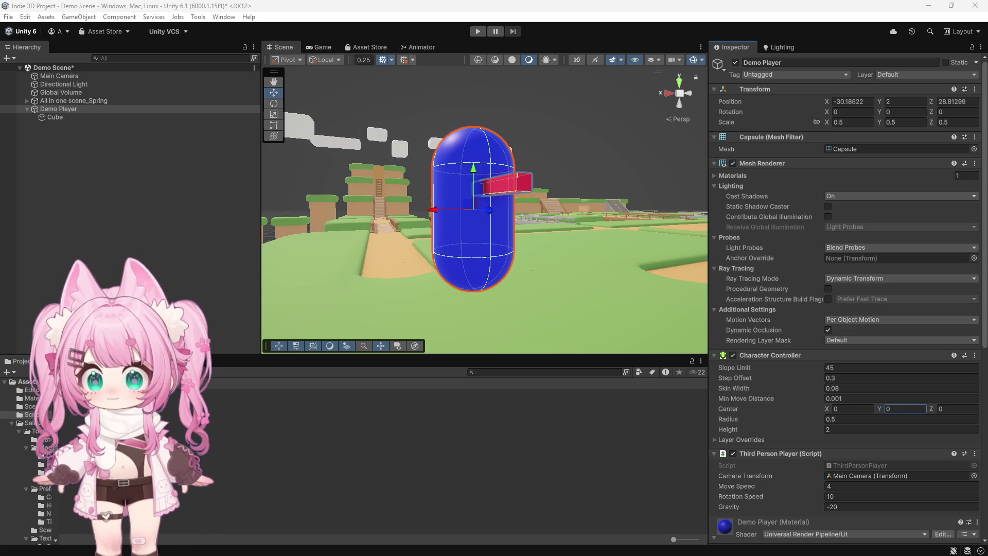
pyautogui.click(857, 122)
# Set the Demo Player's Transform Scale to 1, 1, 1.
pyautogui.write('1')
pyautogui.click(898, 122)
pyautogui.write('1')
pyautogui.click(955, 122)
pyautogui.write('1')
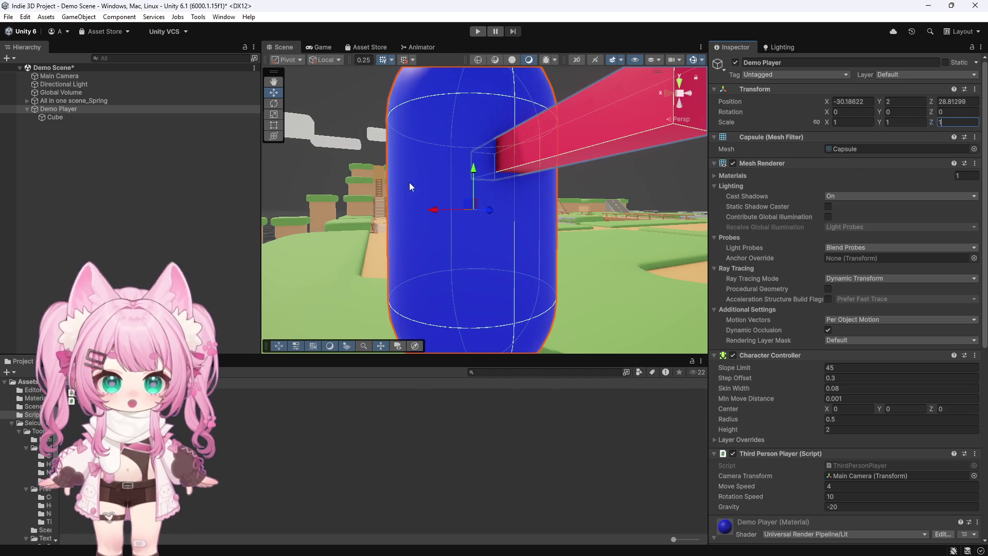
# Give the Character Controller Height 1 and Center Y 0.5.
pyautogui.scroll(-6, 409, 182)
pyautogui.scroll(-3, 397, 163)
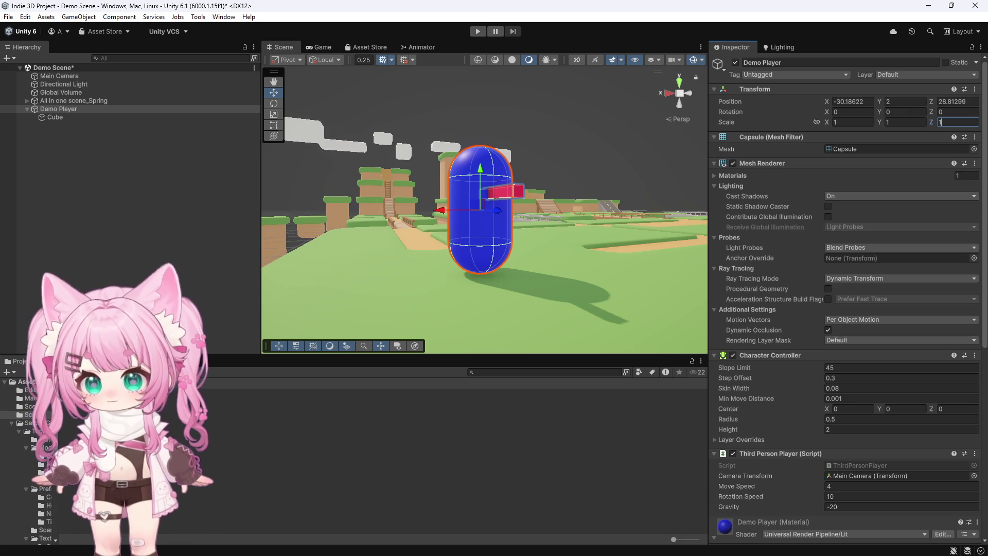
pyautogui.click(841, 430)
pyautogui.write('1')
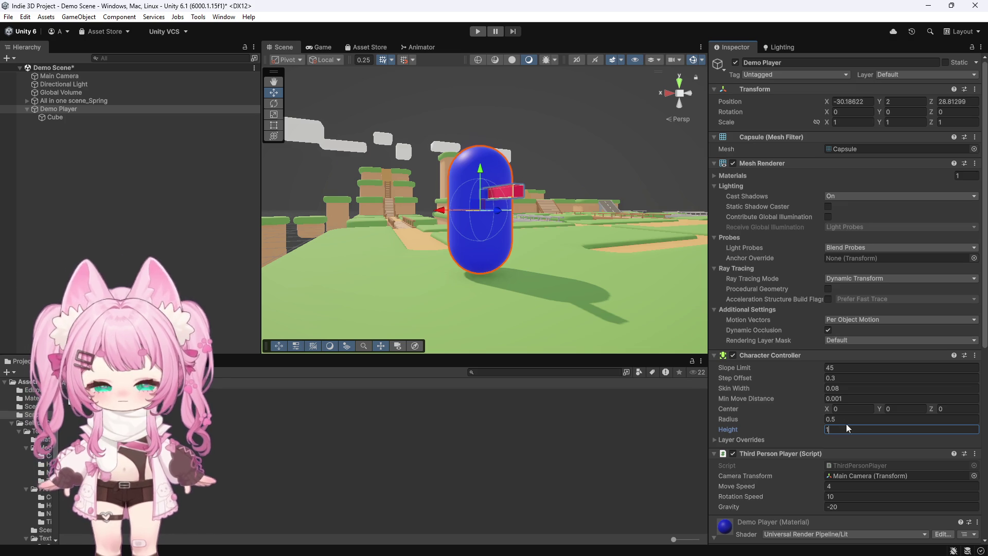
pyautogui.click(902, 410)
pyautogui.write('0')
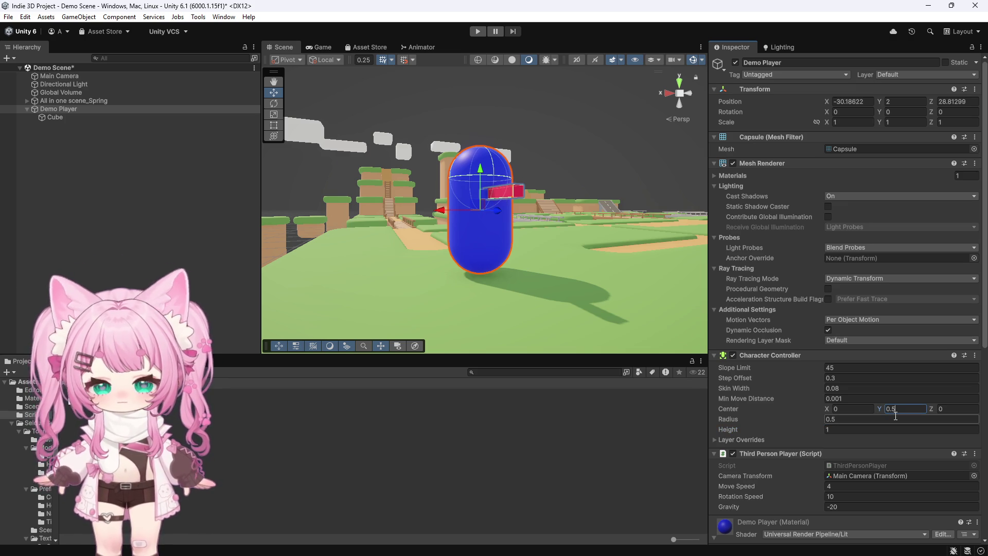
pyautogui.write('.5')
pyautogui.click(974, 355)
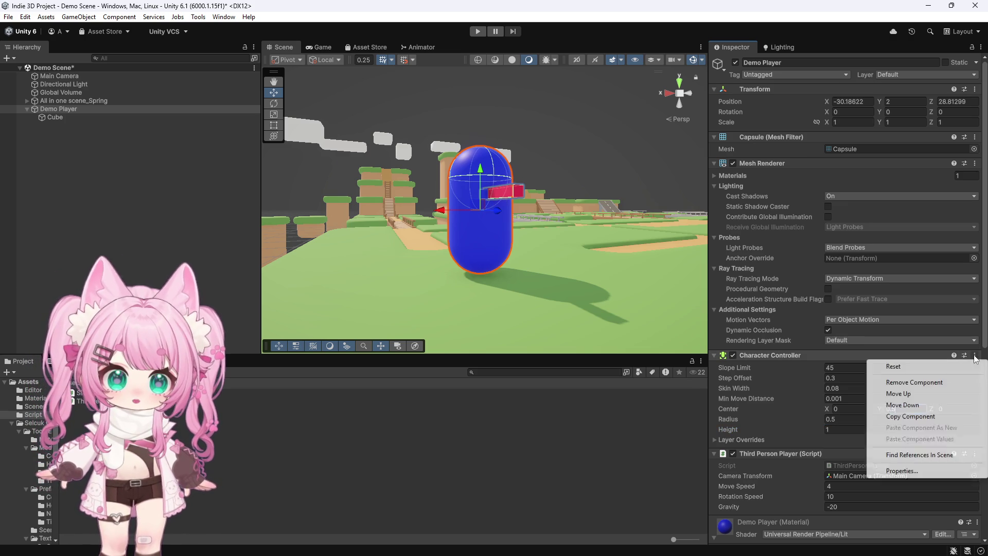
# Remove the Third Person Player script, then the Character Controller it depended on.
pyautogui.click(844, 381)
pyautogui.click(546, 304)
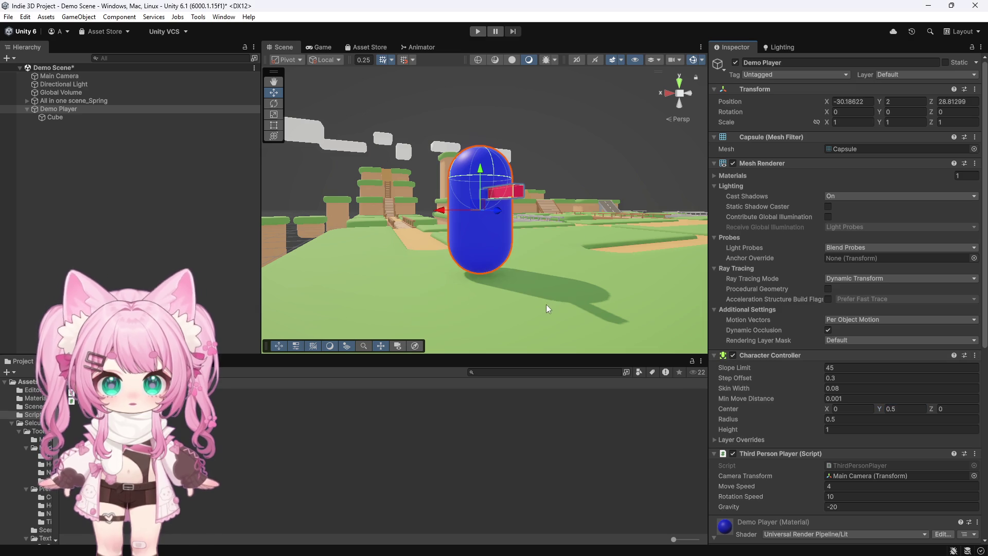
pyautogui.doubleClick(964, 456)
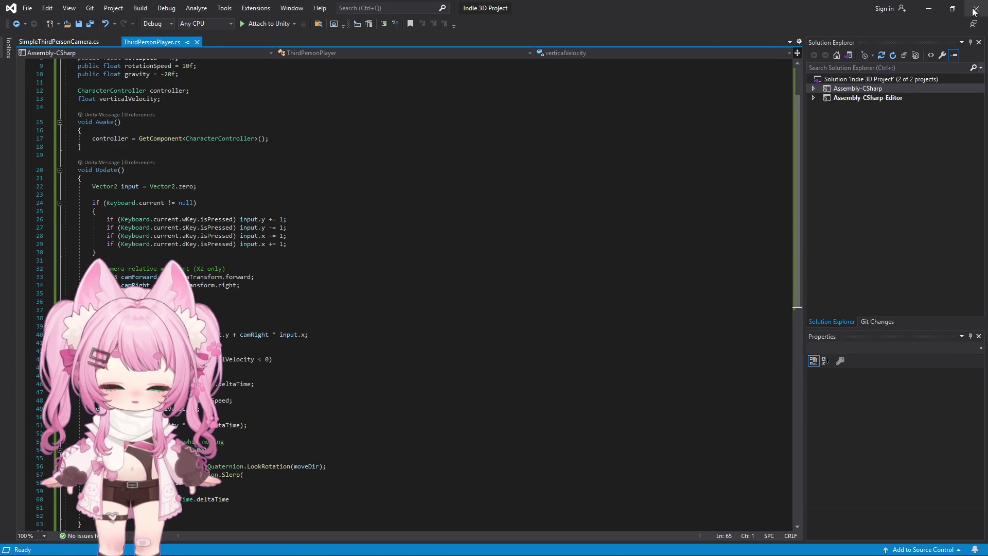
pyautogui.hotkey('alt', 'Tab')
pyautogui.click(975, 453)
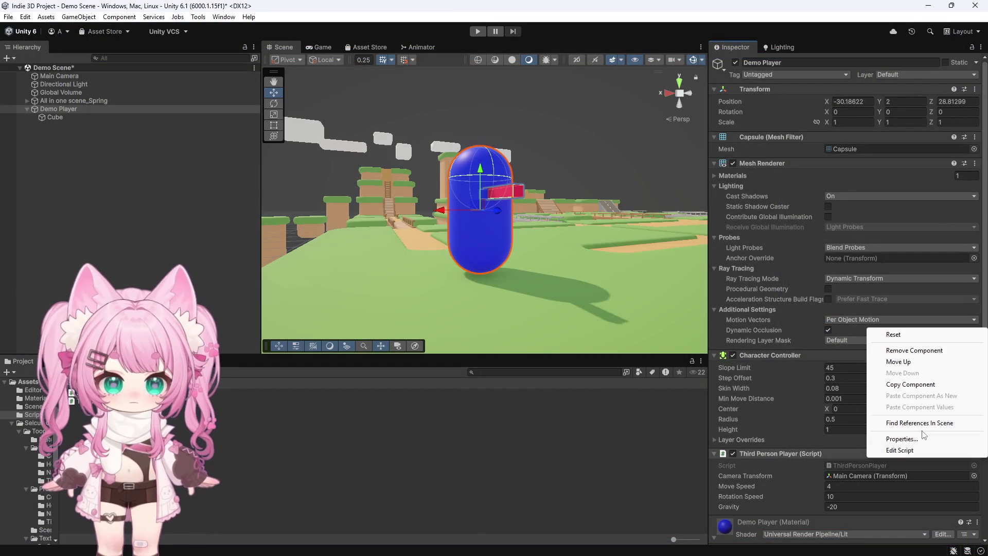
pyautogui.click(968, 349)
pyautogui.click(975, 355)
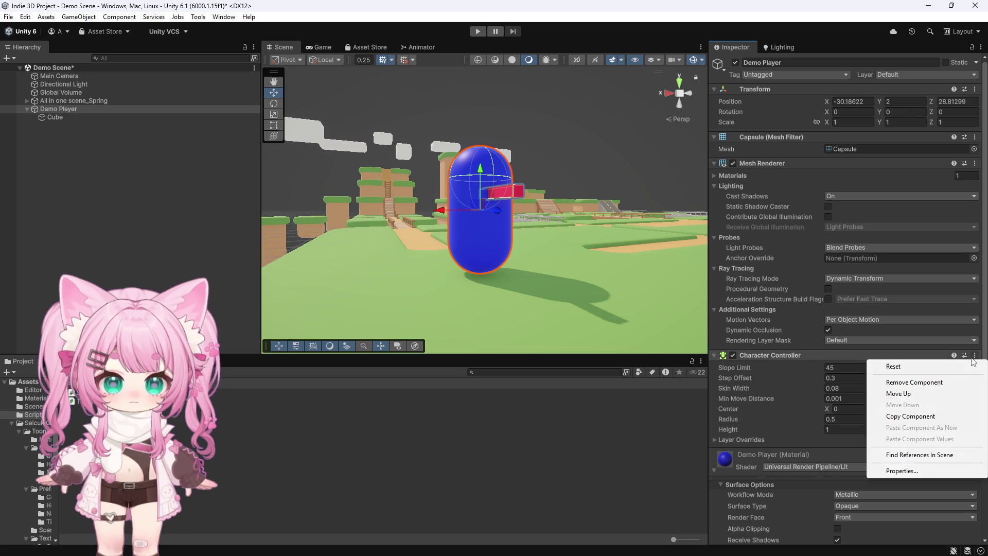
pyautogui.click(834, 380)
# Add a fresh Character Controller to the Demo Player.
pyautogui.scroll(-3, 795, 462)
pyautogui.scroll(-2, 795, 462)
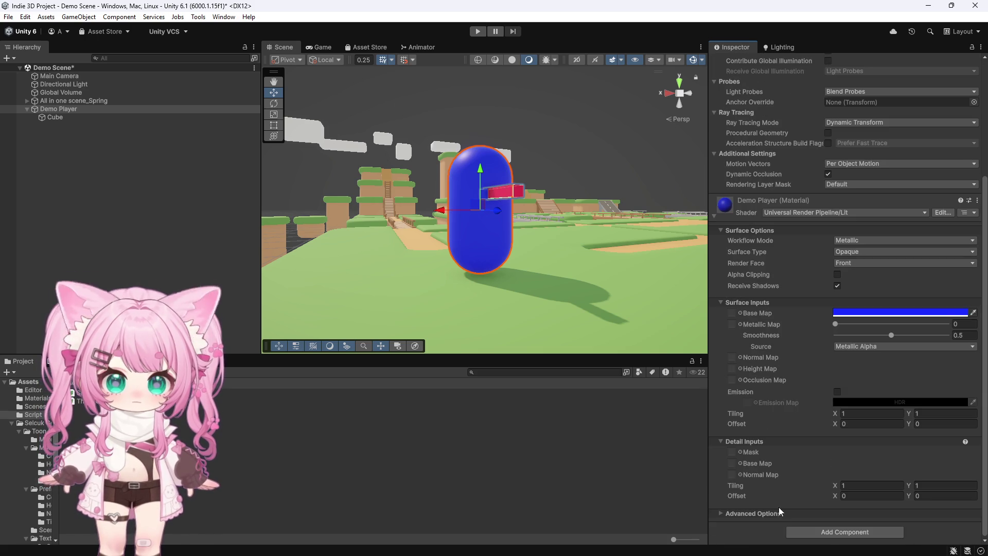
pyautogui.click(793, 531)
pyautogui.write('carach')
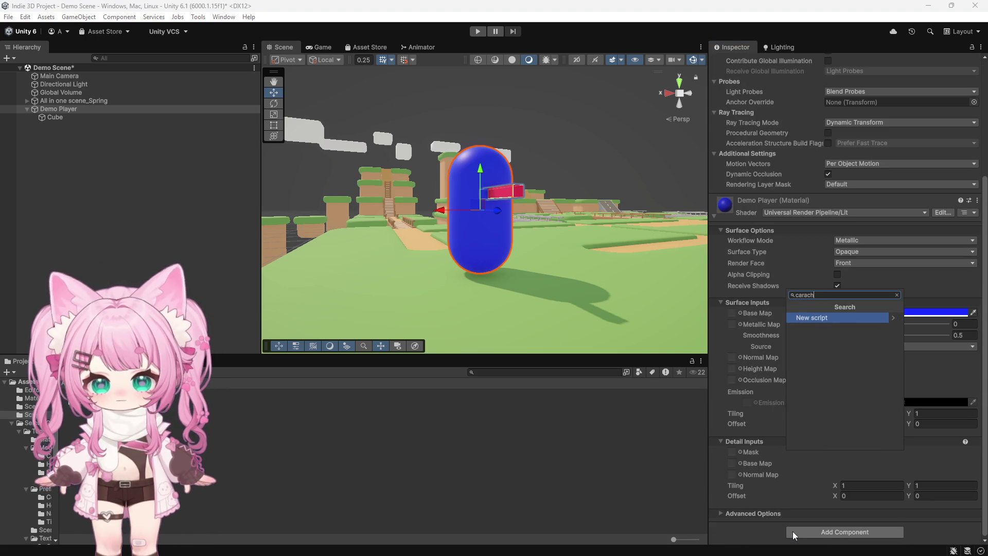
pyautogui.press('BackSpace')
pyautogui.press('BackSpace')
pyautogui.press('BackSpace')
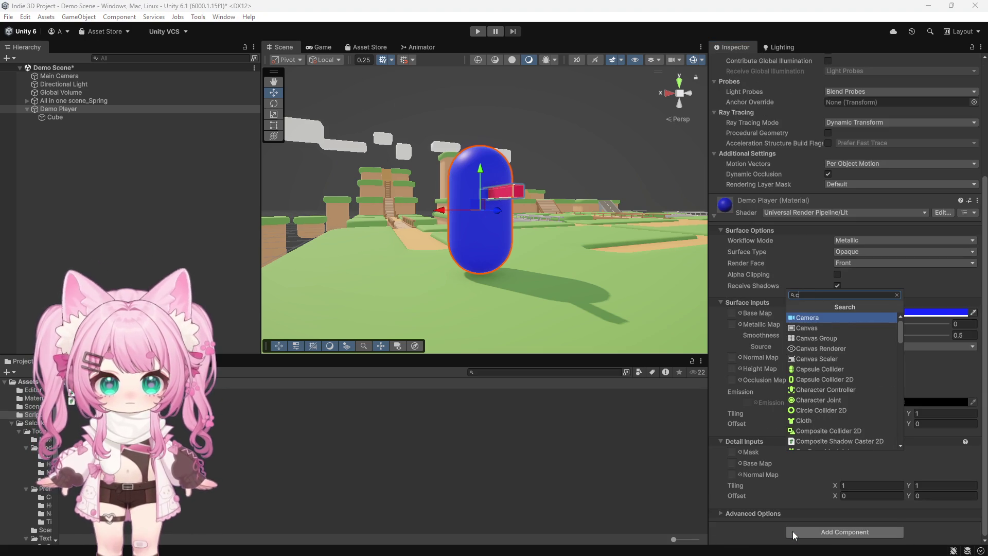
pyautogui.write('ha')
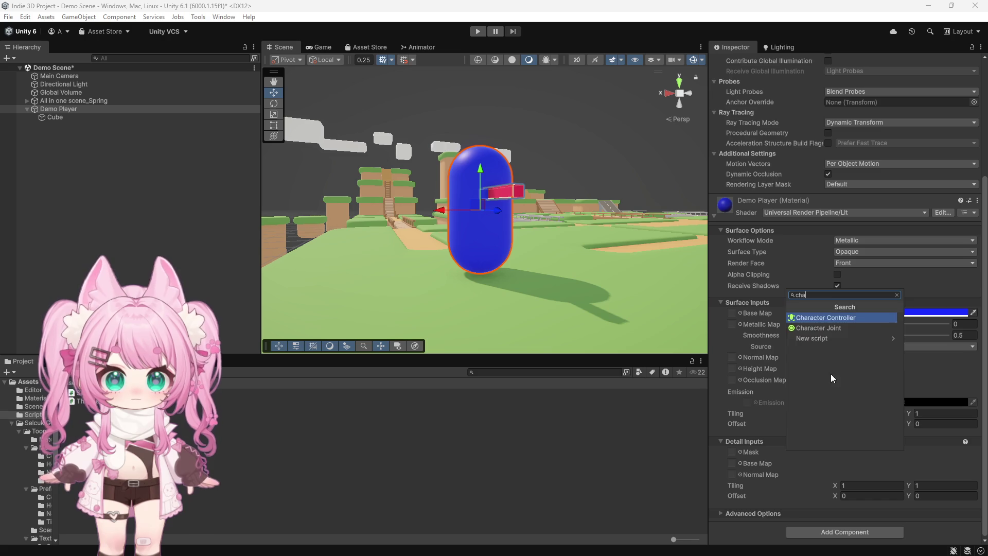
pyautogui.click(827, 318)
# Set the new controller's Height to 1 and start play mode.
pyautogui.scroll(-5, 797, 367)
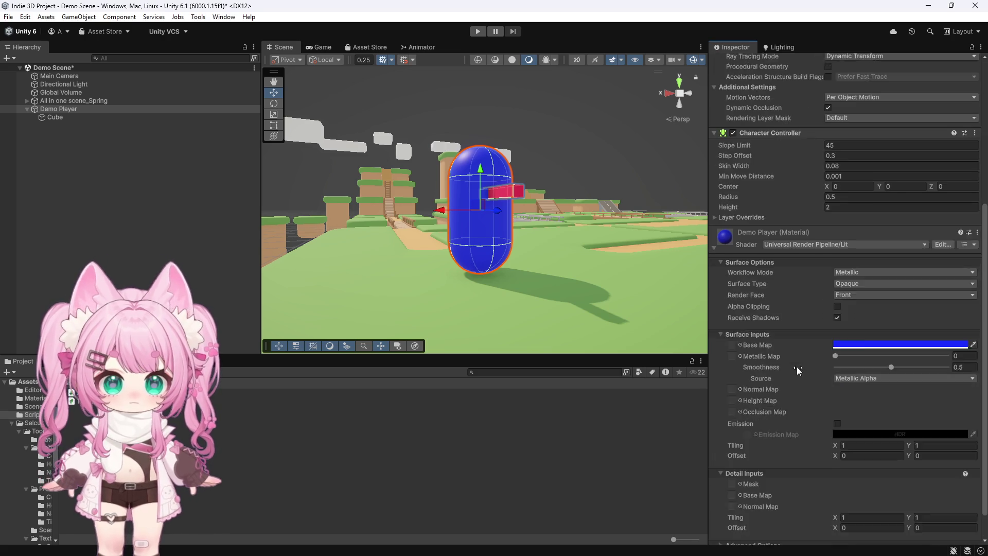
pyautogui.scroll(3, 797, 367)
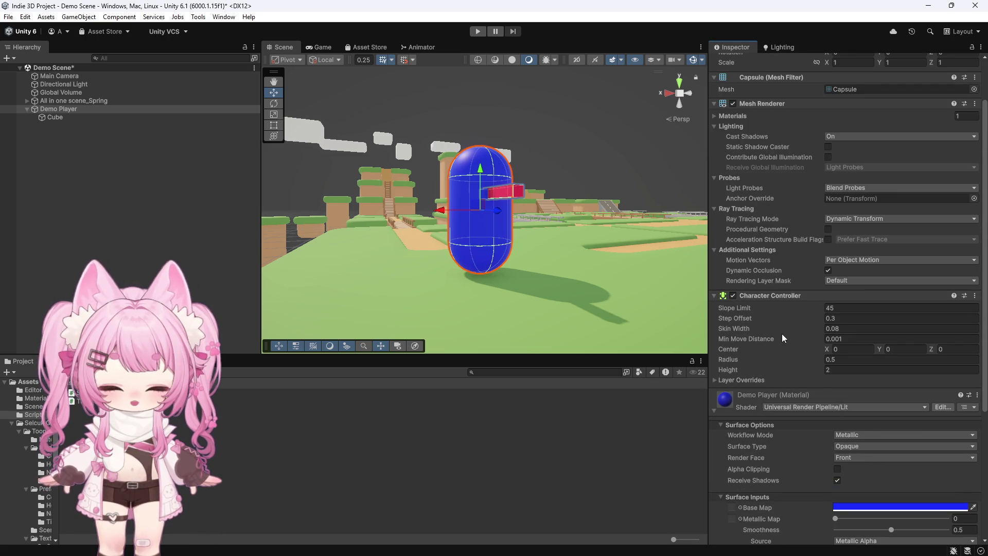
pyautogui.click(836, 370)
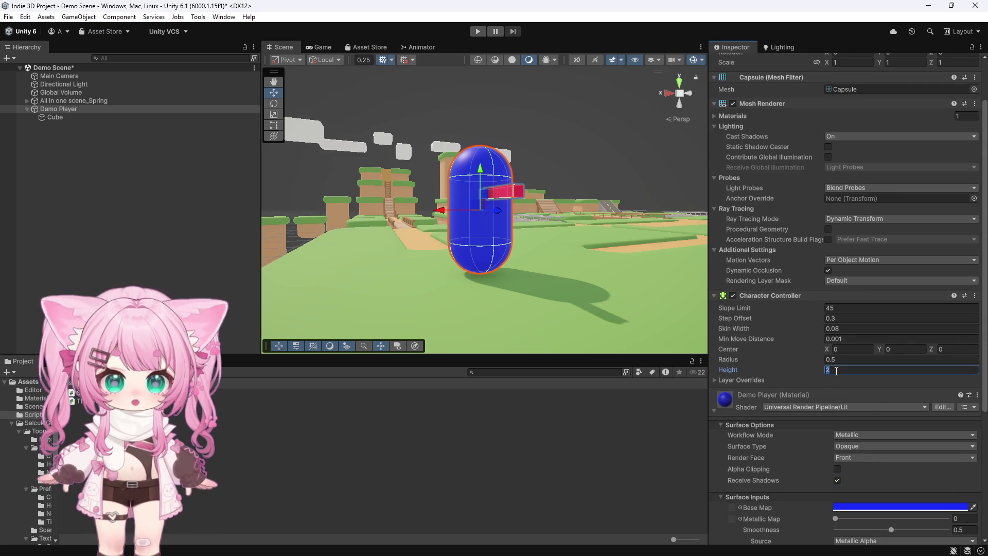
pyautogui.write('1')
pyautogui.click(837, 336)
pyautogui.write('0')
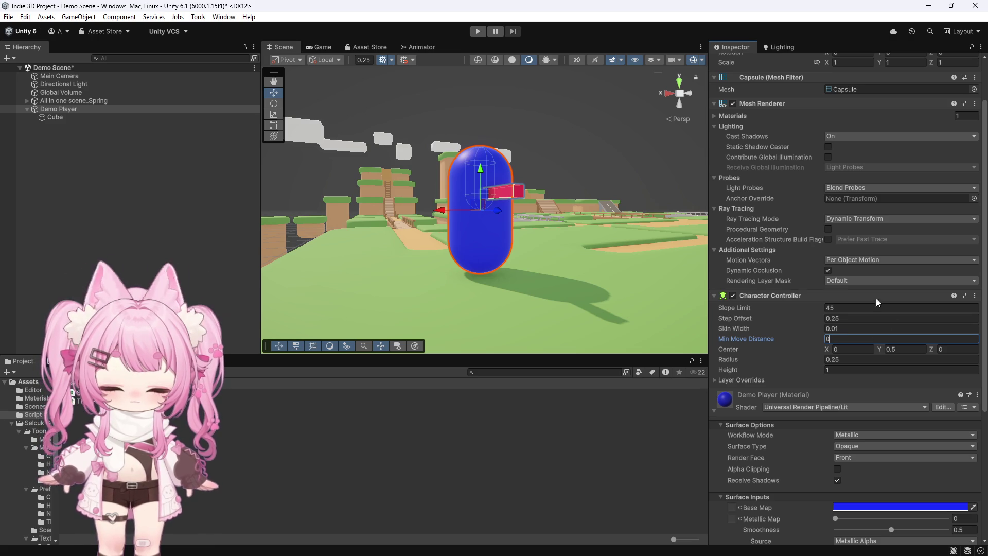
pyautogui.click(477, 32)
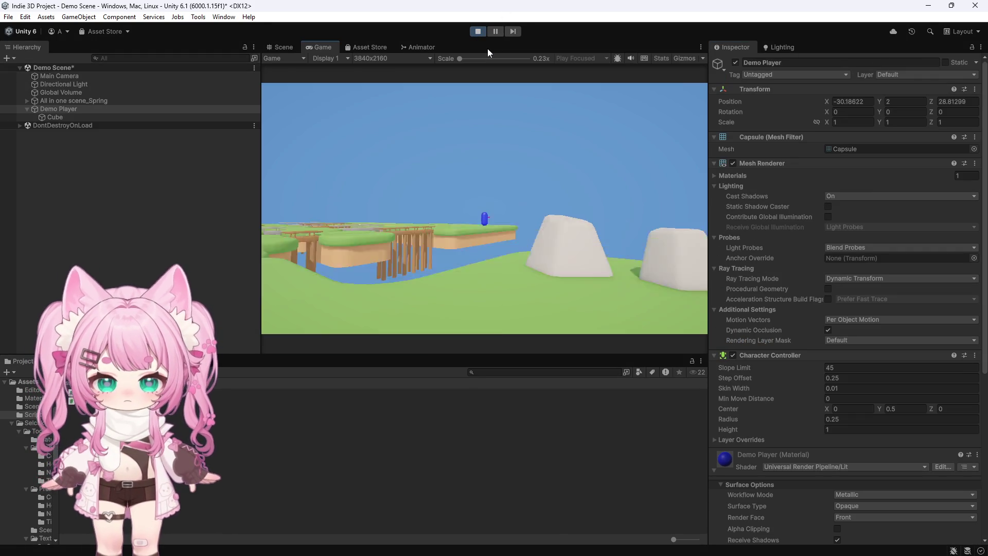
# Stop the test run and reattach the ThirdPersonPlayer script to the Demo Player.
pyautogui.click(486, 33)
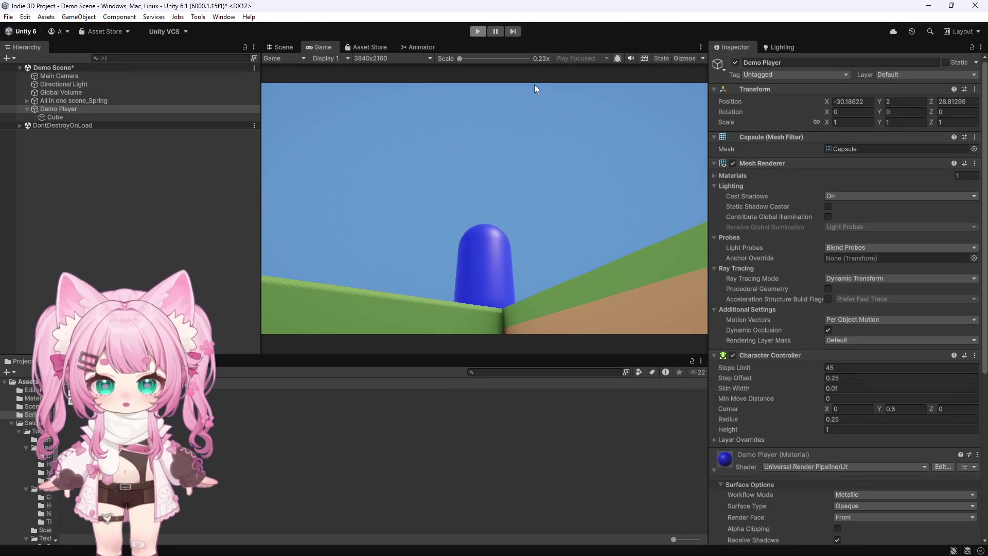
pyautogui.scroll(-5, 771, 402)
pyautogui.scroll(-5, 771, 403)
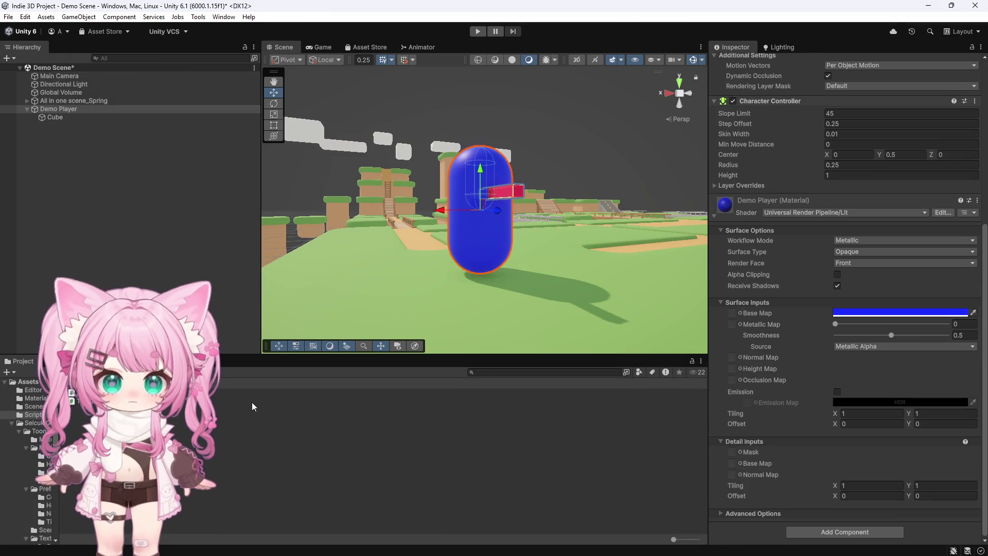
pyautogui.moveTo(741, 522); pyautogui.dragTo(743, 523)
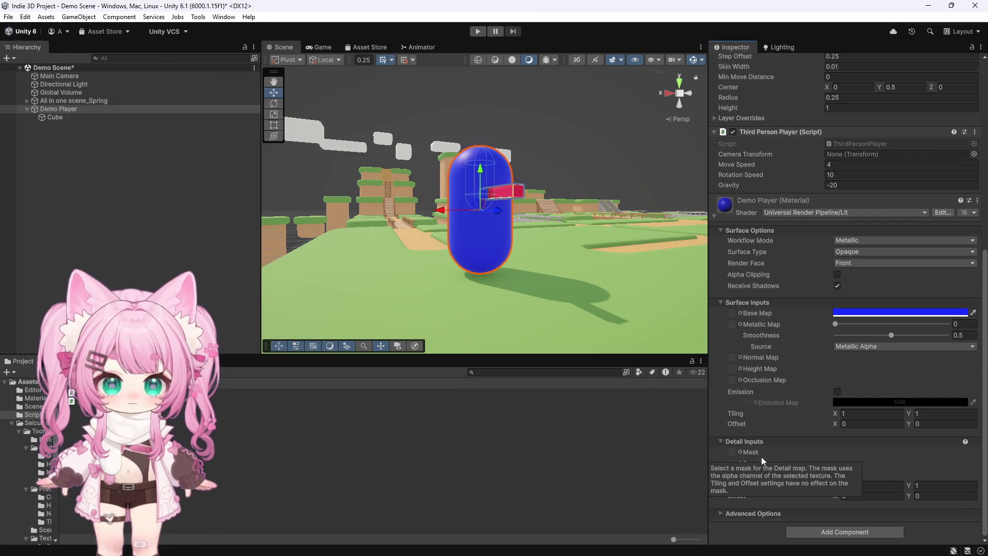
# Set Main Camera as the script's Camera Transform and play again.
pyautogui.scroll(3, 752, 363)
pyautogui.moveTo(60, 75); pyautogui.dragTo(848, 210)
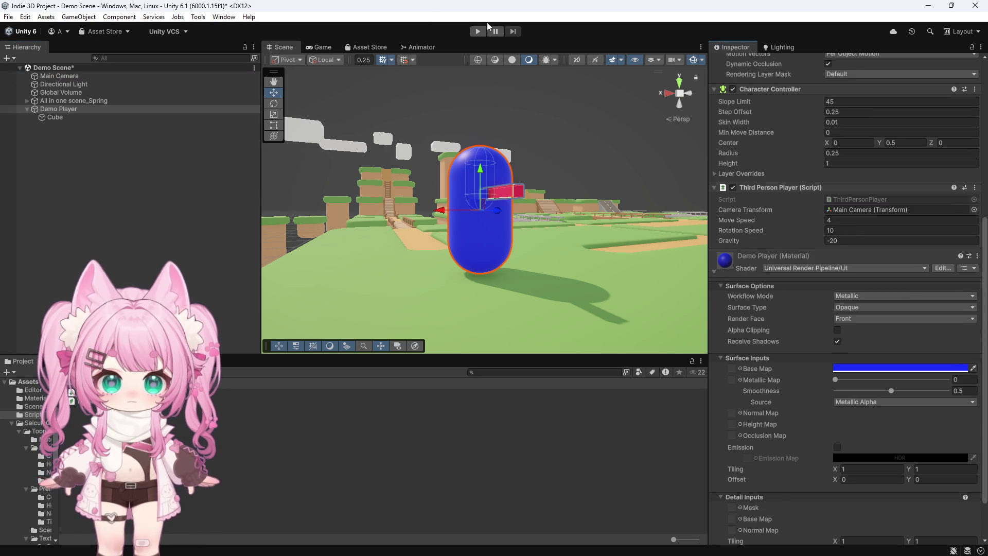
pyautogui.click(479, 31)
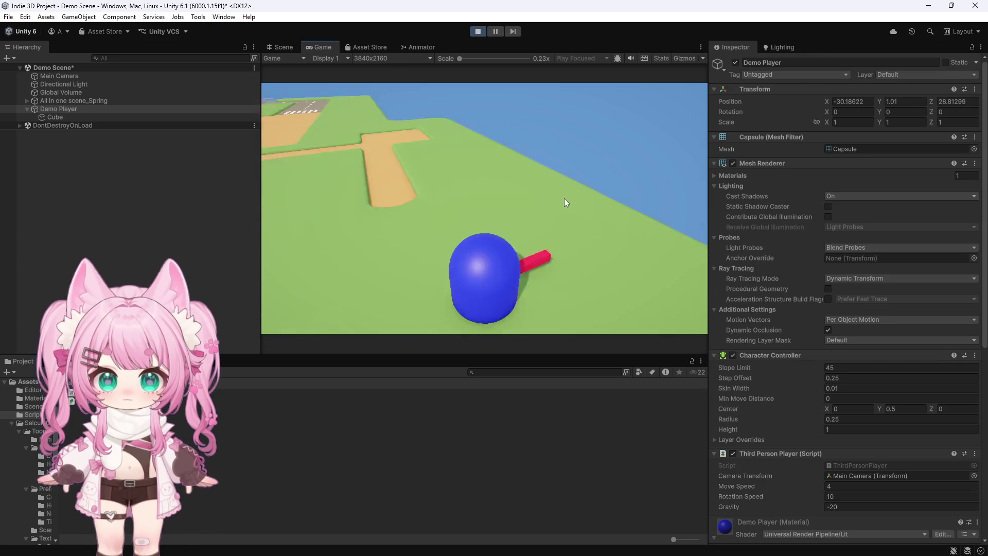
# Steer the capsule with WASD over the bridge, up and down the wooden stairs, then stop.
pyautogui.press('a')
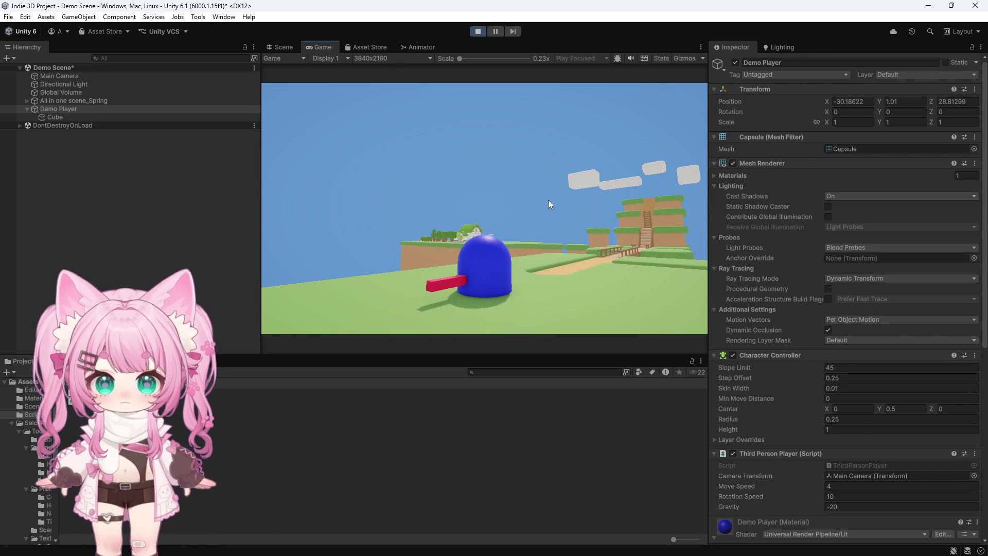
pyautogui.press('w')
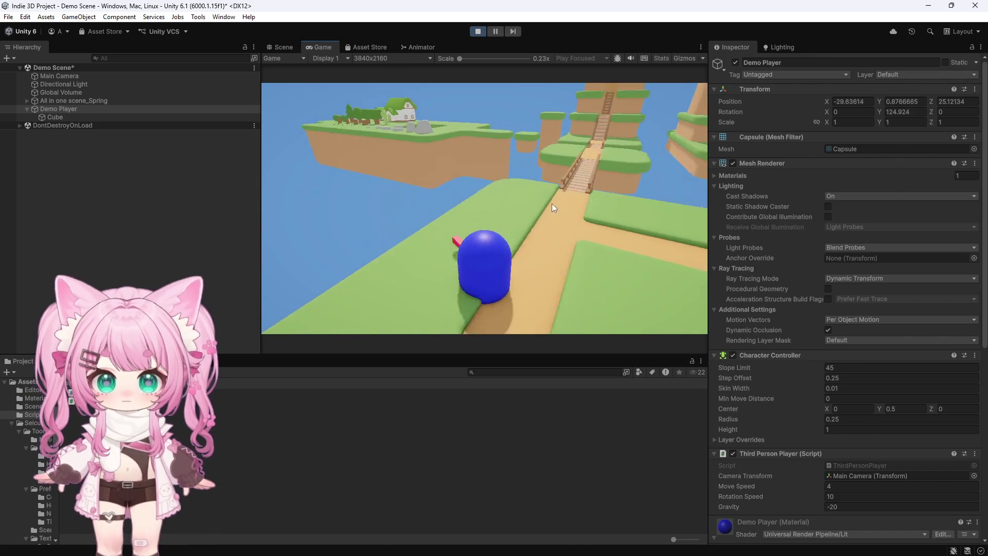
pyautogui.press('s')
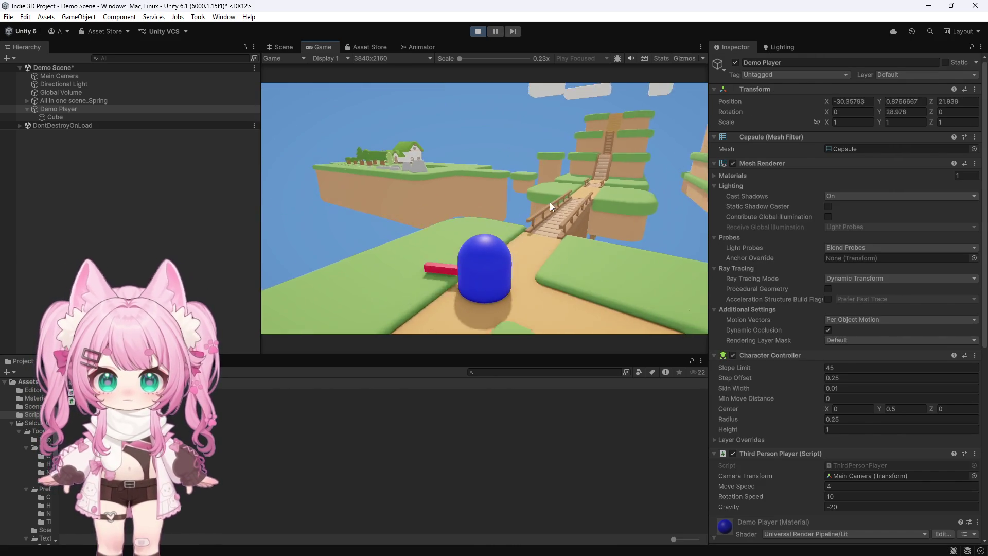
pyautogui.press('a')
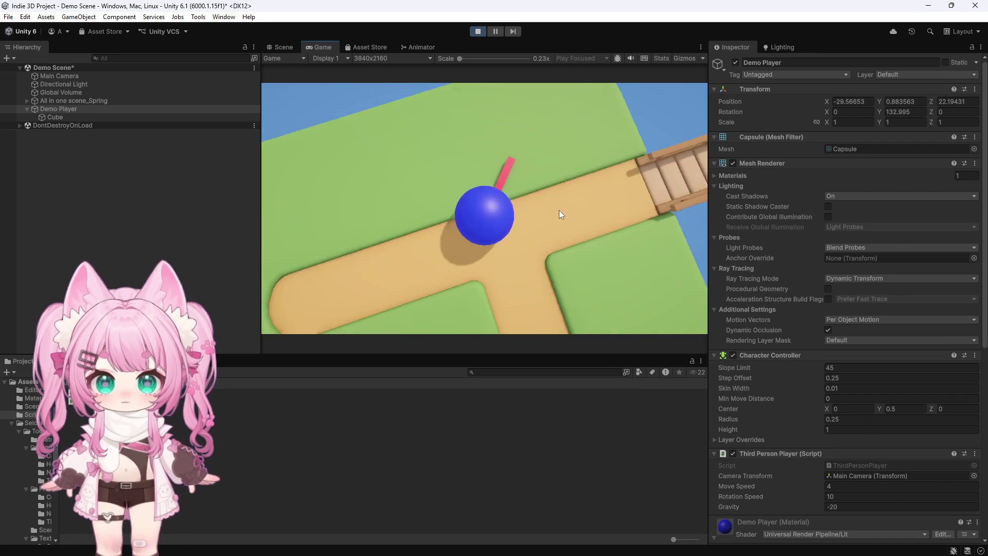
pyautogui.press('w')
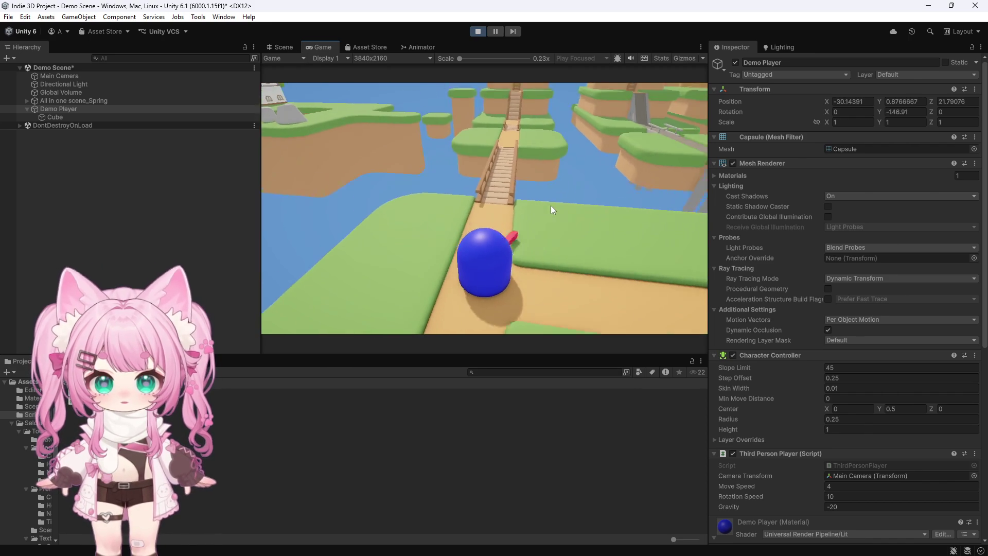
pyautogui.press('w')
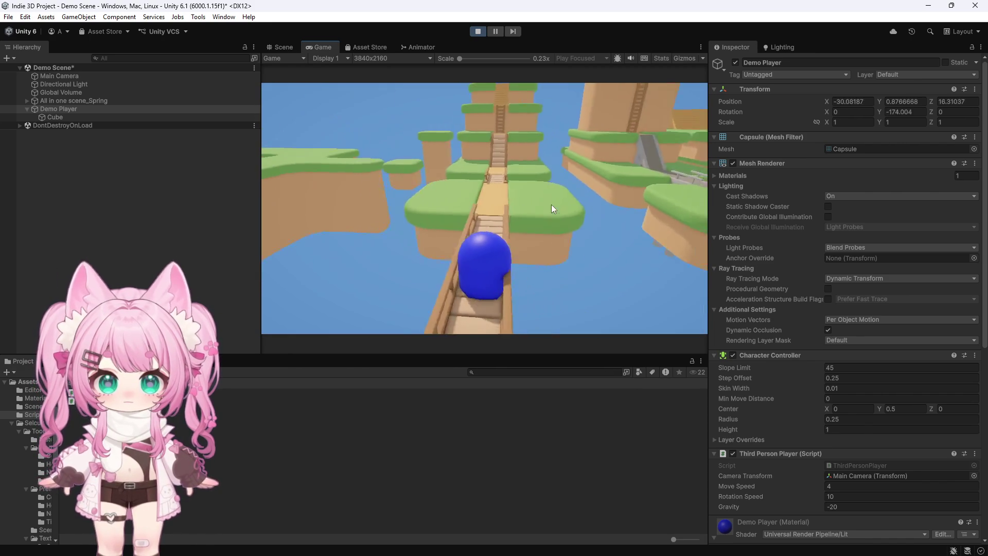
pyautogui.press('w')
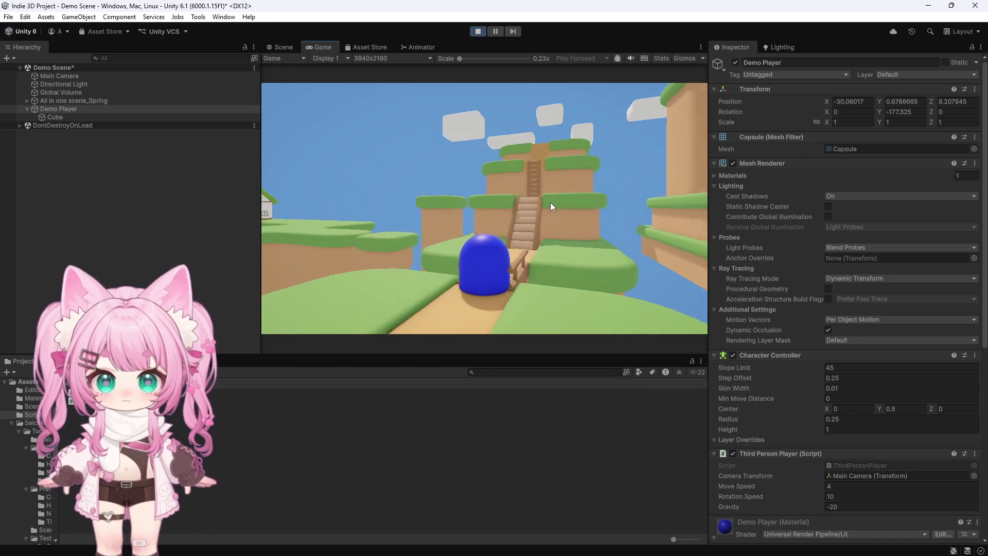
pyautogui.press('w')
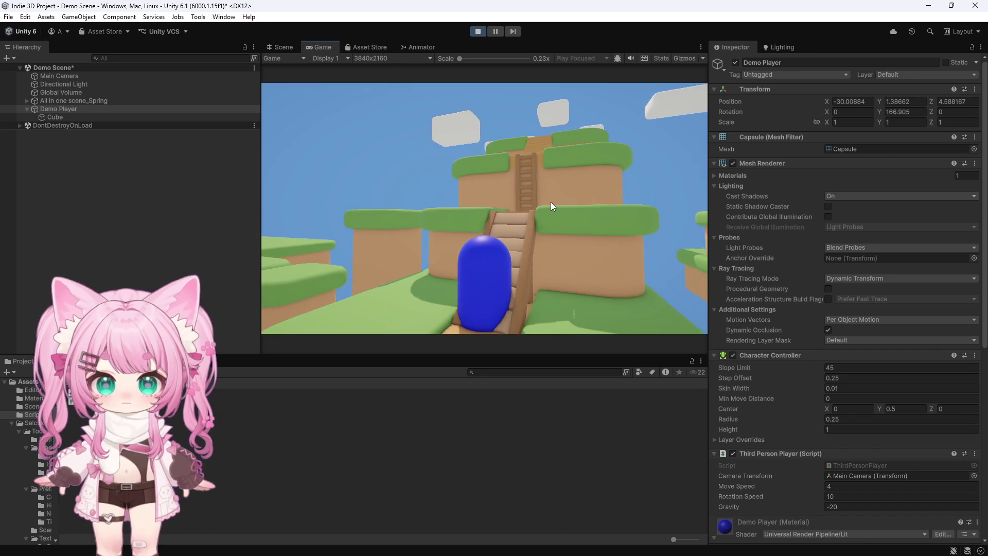
pyautogui.press('s')
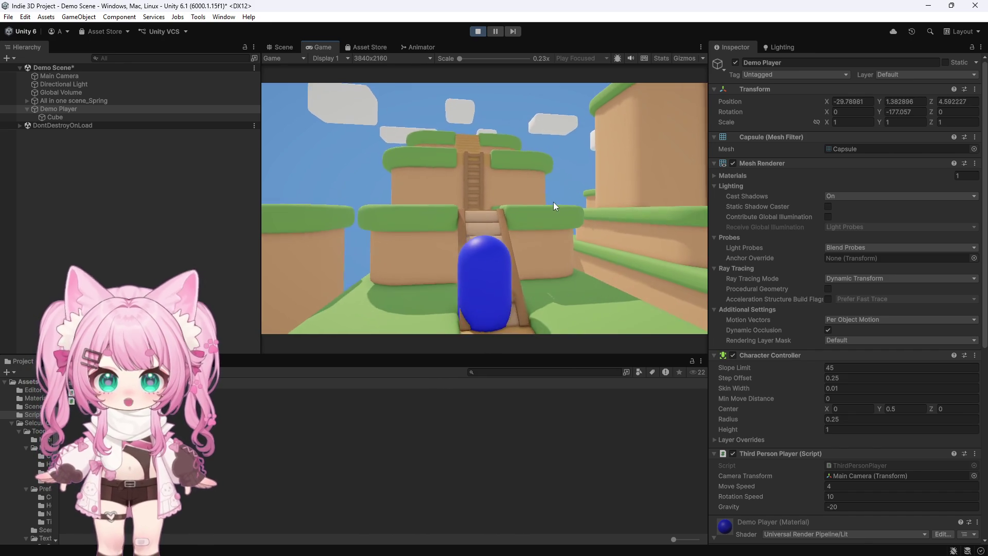
pyautogui.press('w')
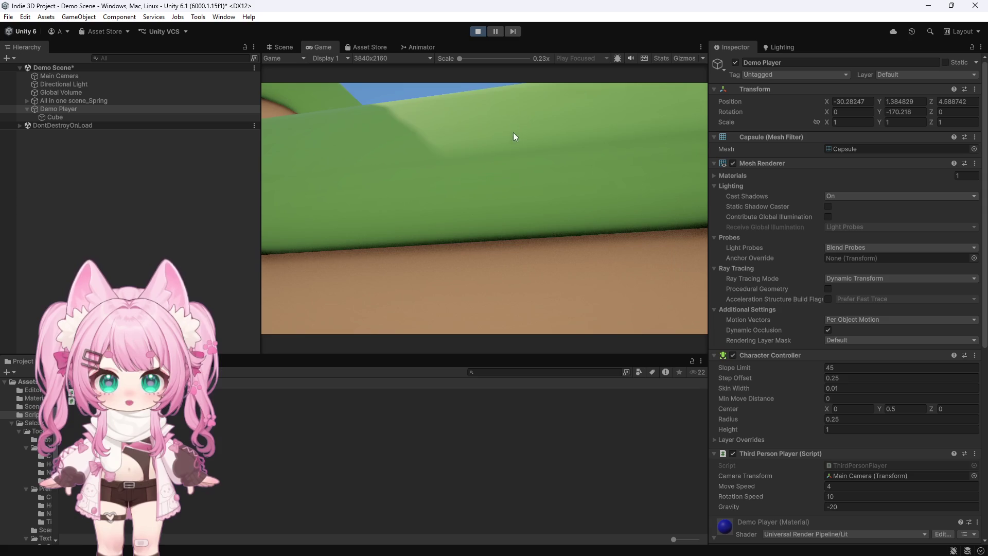
pyautogui.click(477, 32)
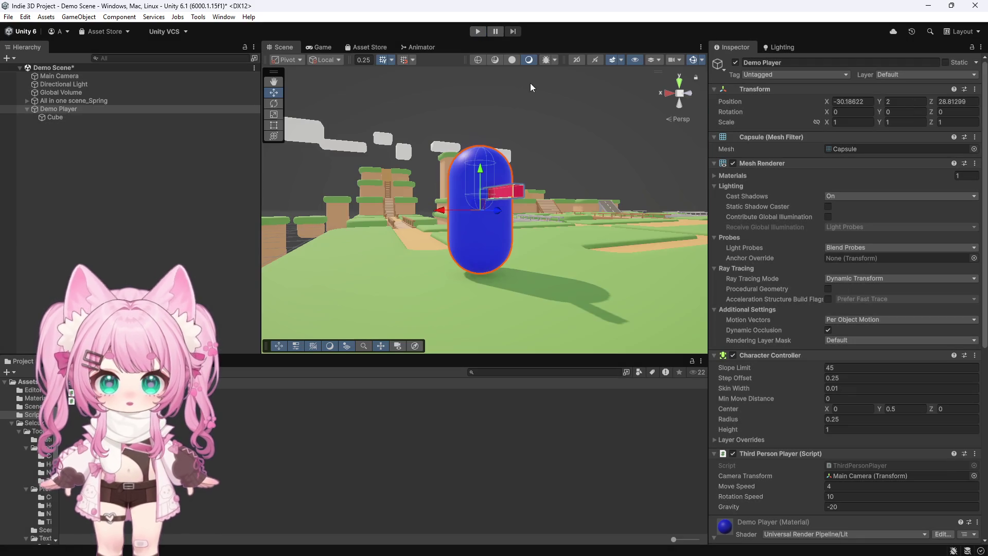
# Remove the Third Person Player script and the Character Controller from the Demo Player.
pyautogui.scroll(-10, 884, 261)
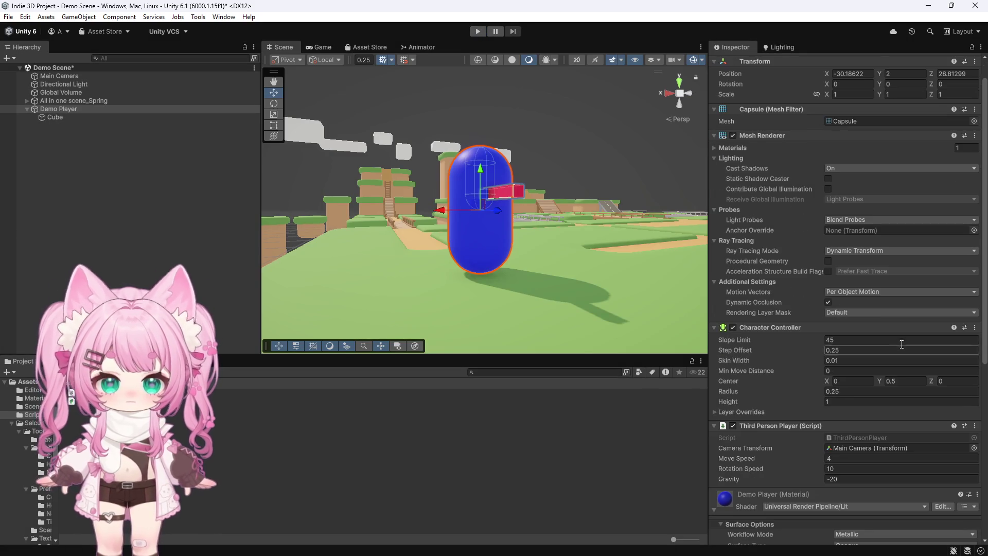
pyautogui.scroll(3, 918, 365)
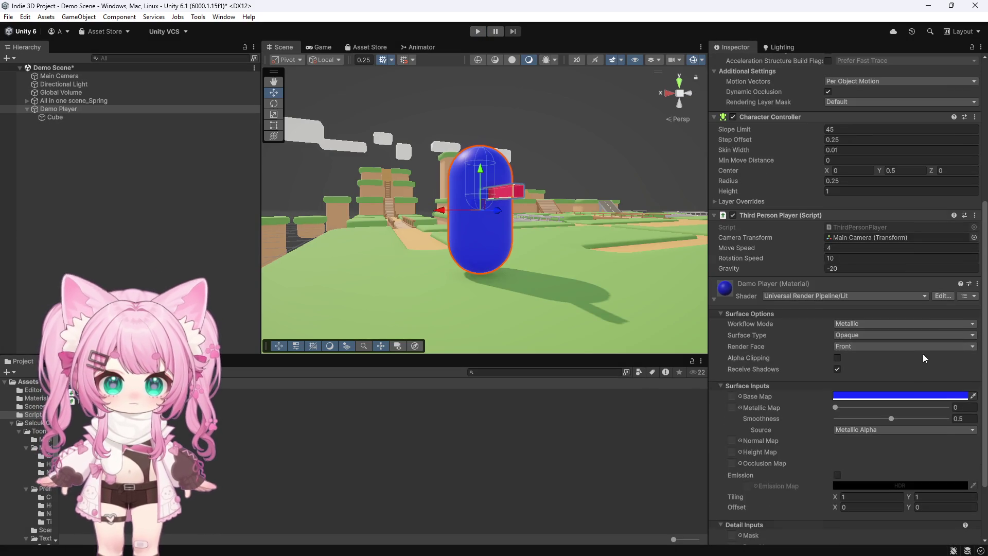
pyautogui.click(975, 215)
pyautogui.click(909, 238)
pyautogui.scroll(1, 936, 168)
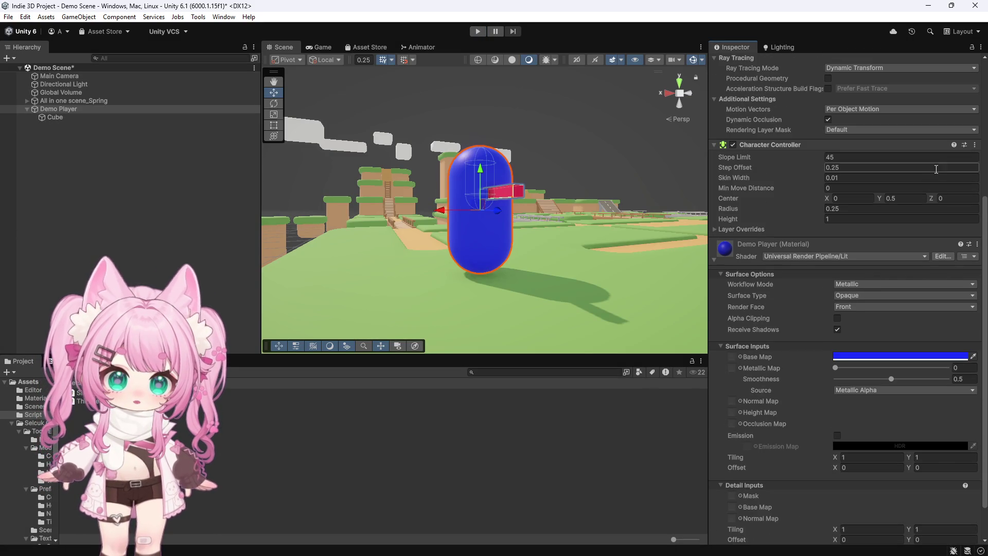
pyautogui.click(974, 145)
pyautogui.click(877, 171)
# Set the Demo Player's Transform Scale to 0.5, 0.5, 0.5.
pyautogui.scroll(8, 894, 184)
pyautogui.click(849, 121)
pyautogui.write('0')
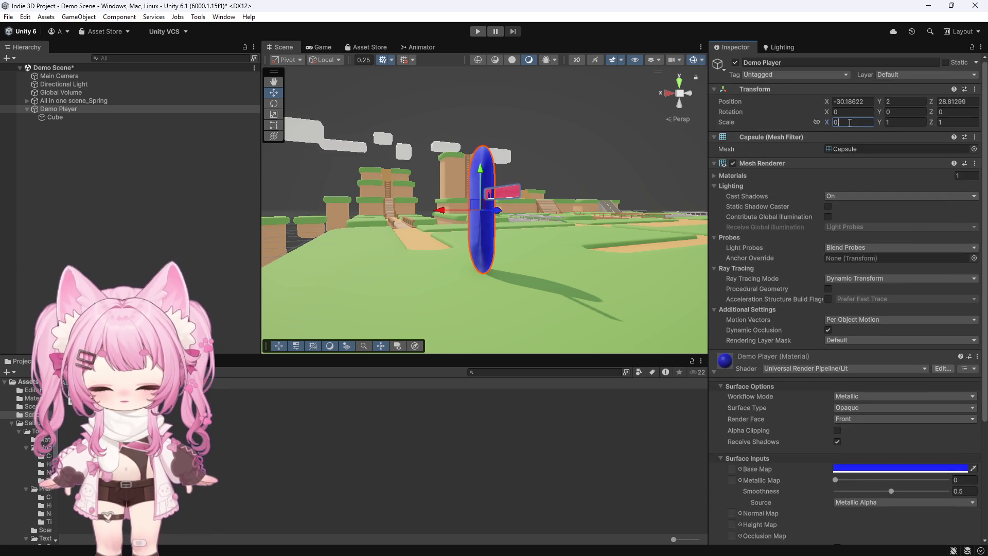
pyautogui.write('.50.5')
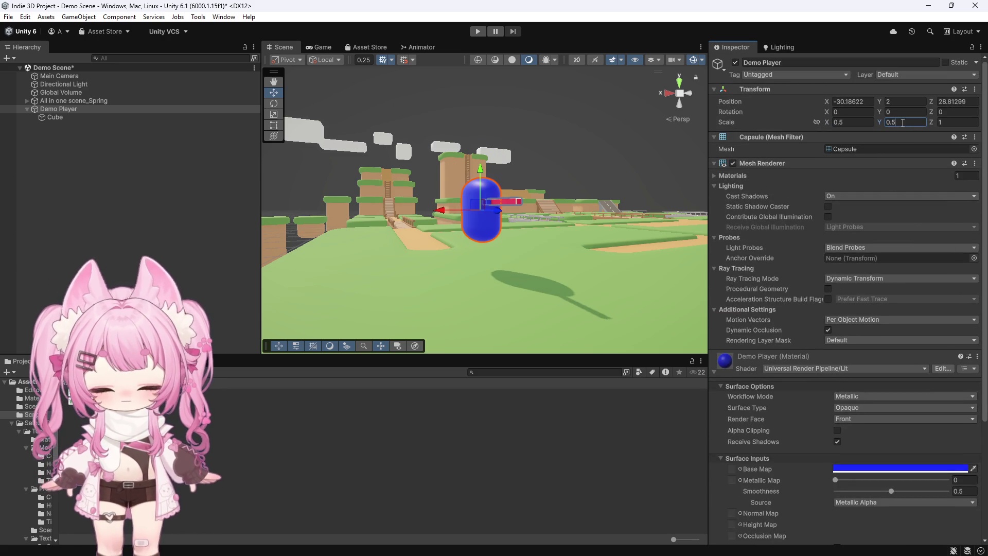
pyautogui.write('0.5')
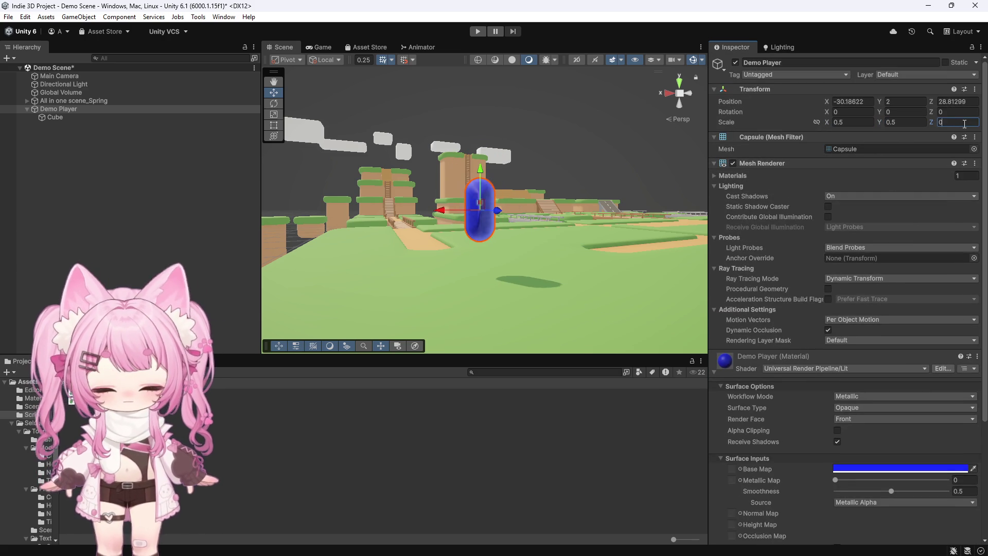
# Add a new default Character Controller to the player.
pyautogui.scroll(-3, 875, 325)
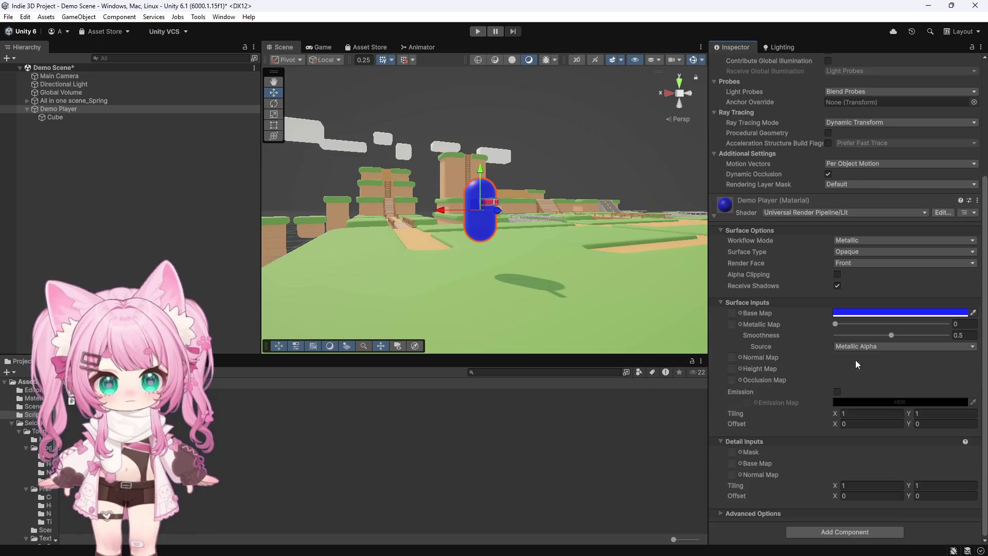
pyautogui.click(803, 532)
pyautogui.write('ca')
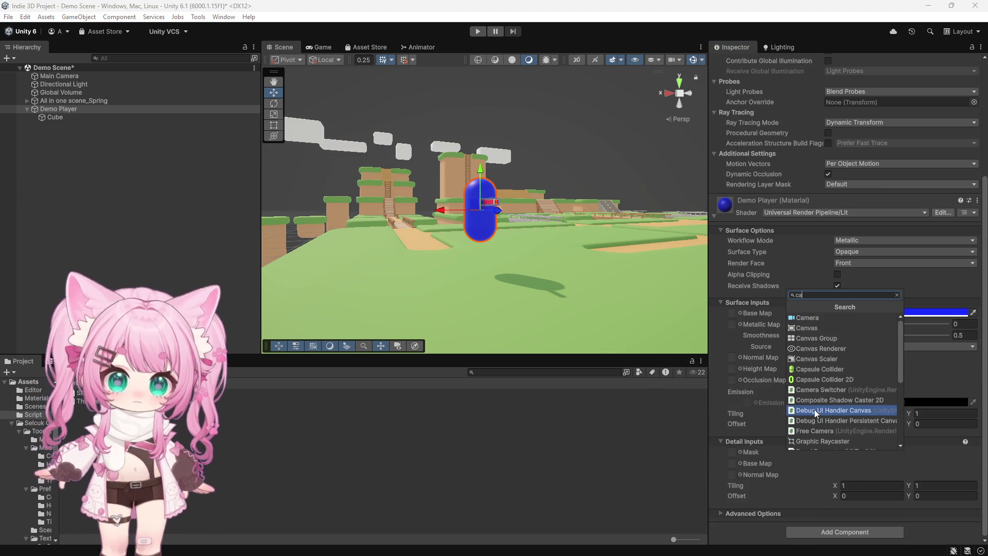
pyautogui.write('r')
pyautogui.press('BackSpace')
pyautogui.press('BackSpace')
pyautogui.write('r')
pyautogui.press('BackSpace')
pyautogui.write('hara')
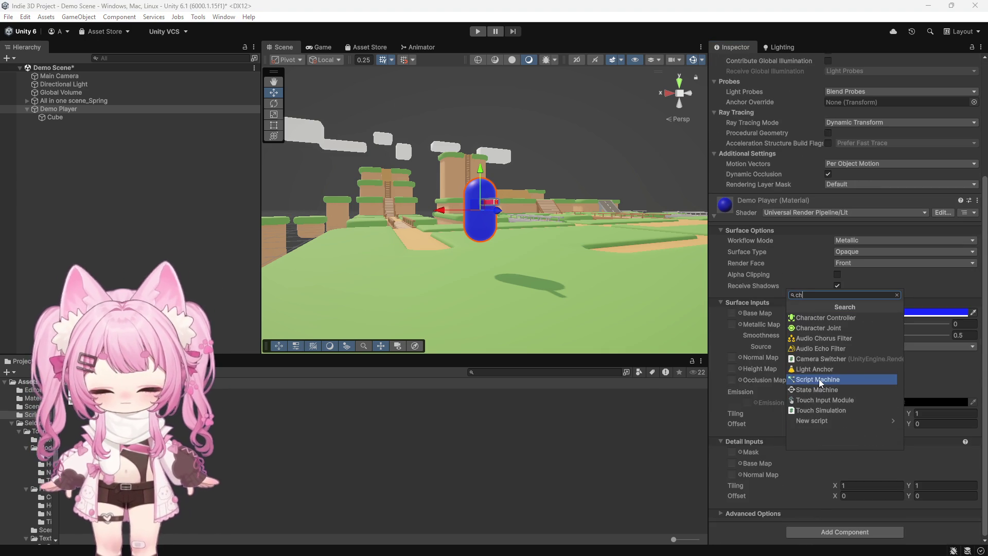
pyautogui.click(834, 318)
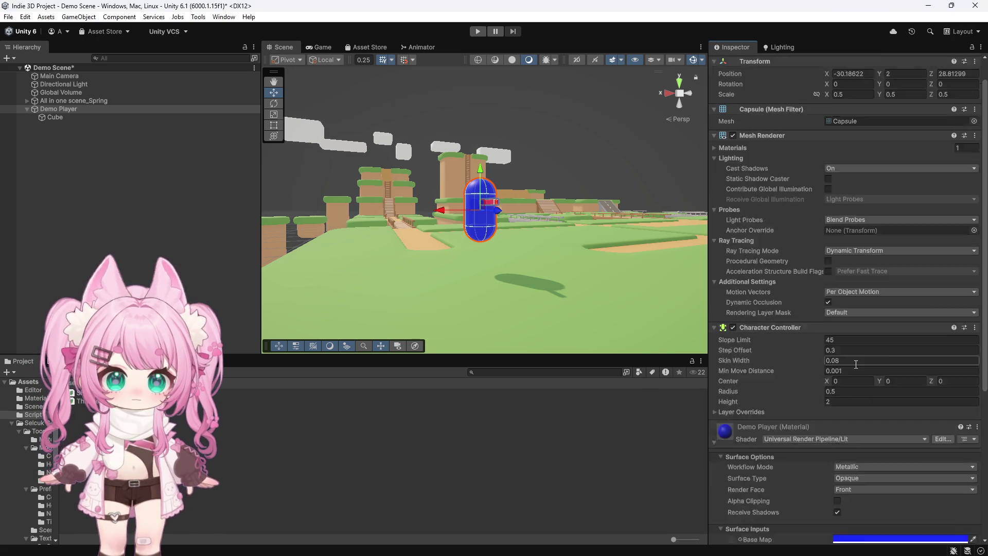
# With controller Height at 1.8, reattach the ThirdPersonPlayer script to the Demo Player.
pyautogui.scroll(-5, 854, 365)
pyautogui.scroll(6, 481, 239)
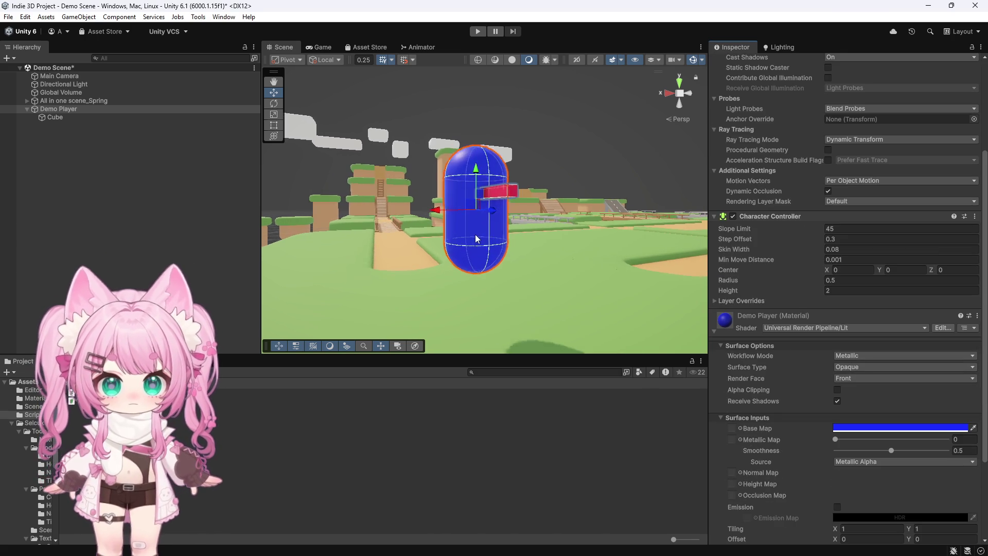
pyautogui.scroll(-2, 838, 404)
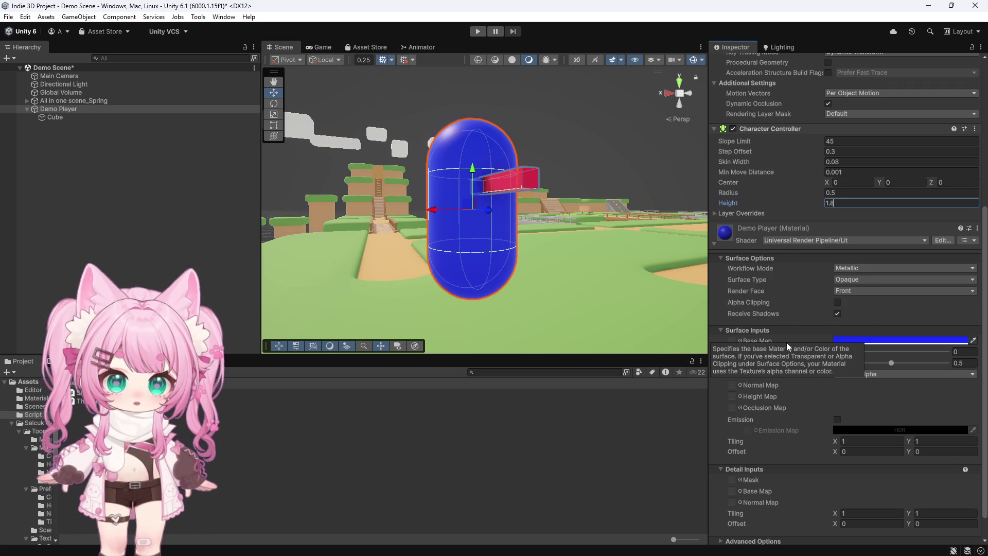
pyautogui.scroll(-2, 760, 455)
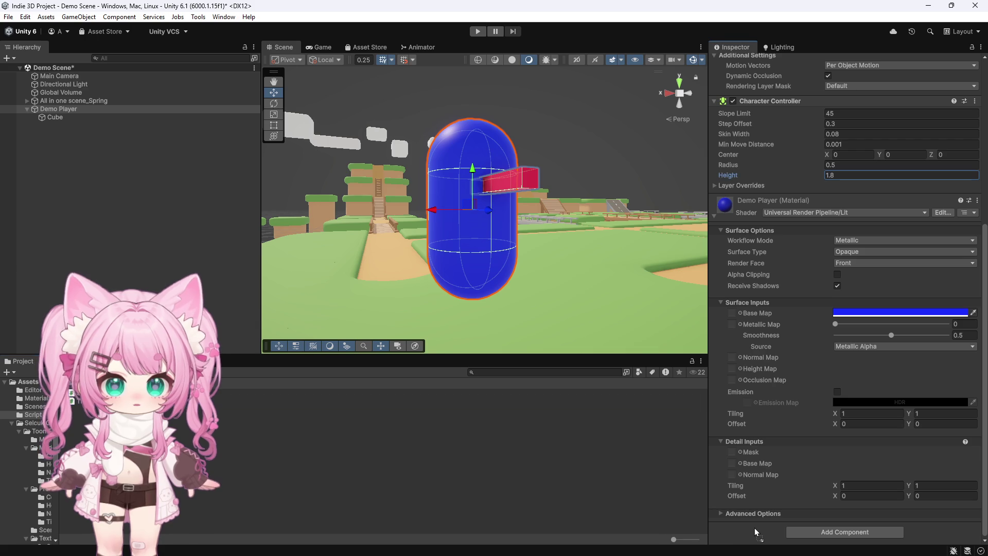
pyautogui.moveTo(758, 522); pyautogui.dragTo(759, 520)
# Drag Main Camera from the Hierarchy toward the script's Camera Transform field.
pyautogui.scroll(-5, 787, 460)
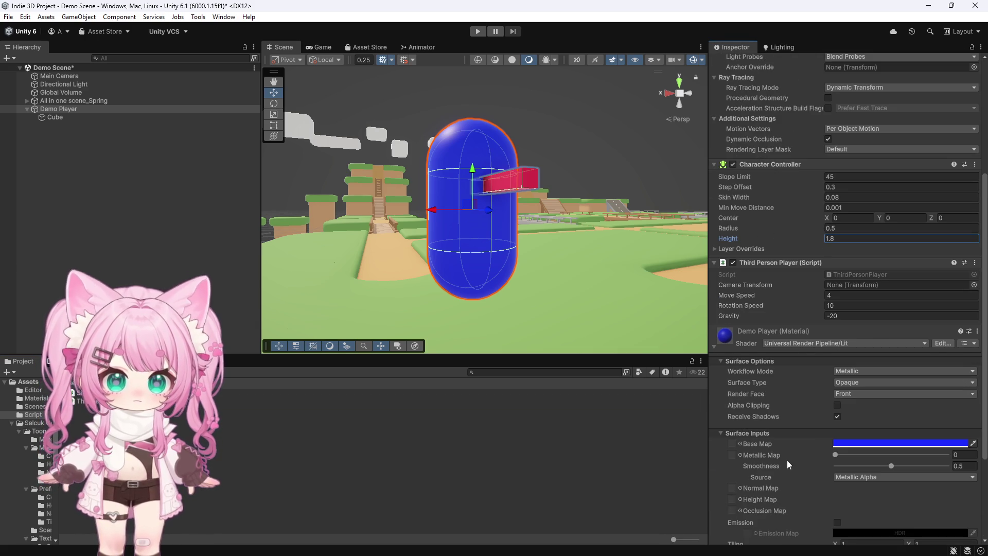
pyautogui.scroll(-2, 786, 460)
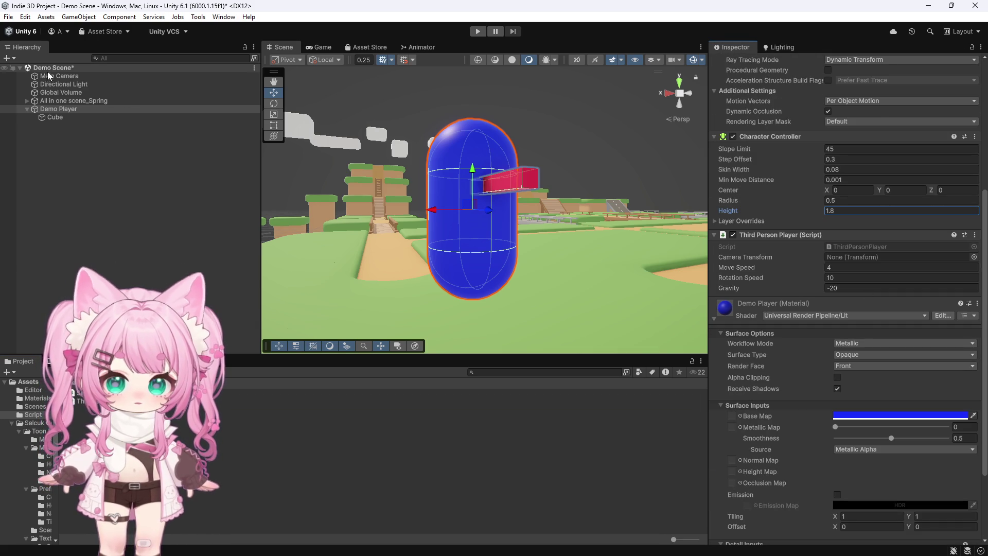
pyautogui.moveTo(56, 75); pyautogui.dragTo(816, 257)
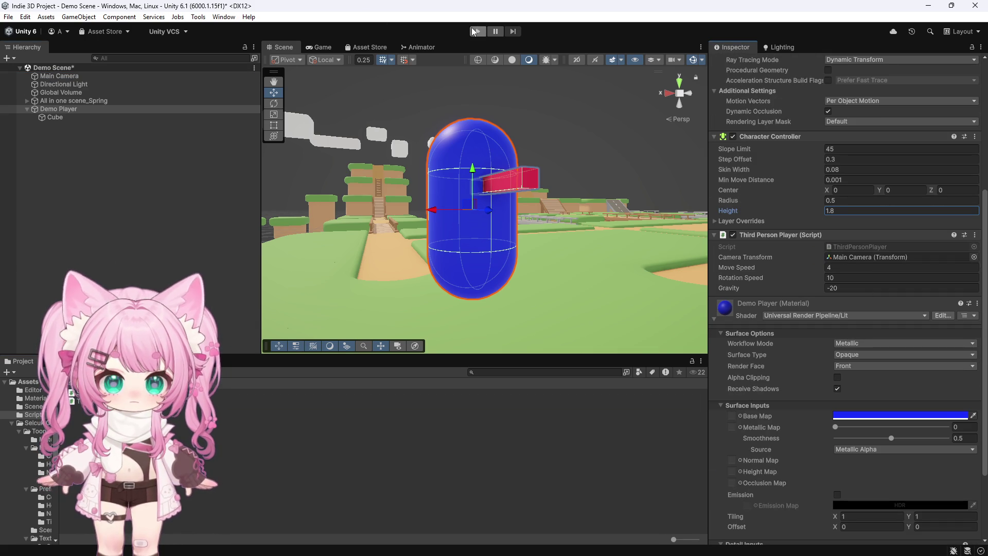
# Play the game, turn and walk the half-scale capsule with W and D, then stop.
pyautogui.click(475, 31)
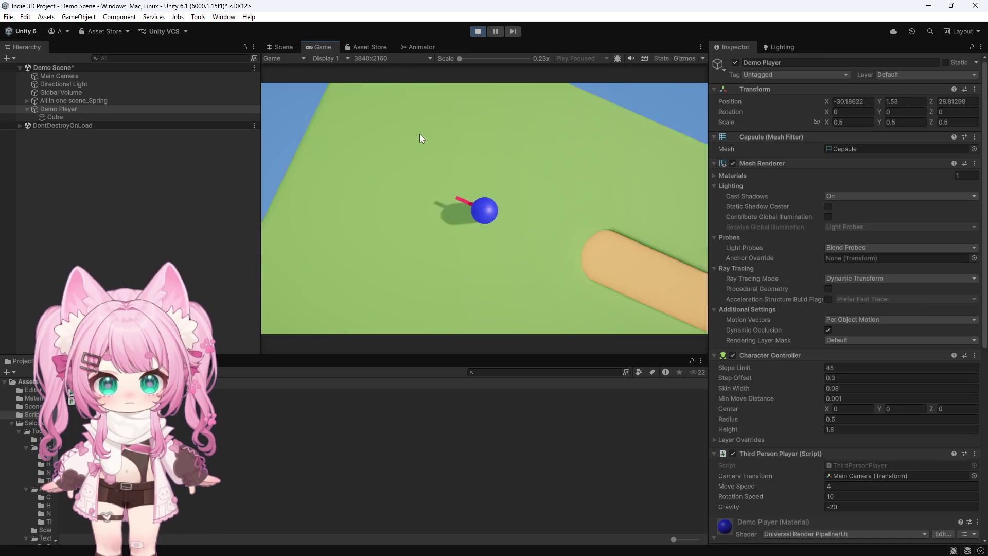
pyautogui.press('w')
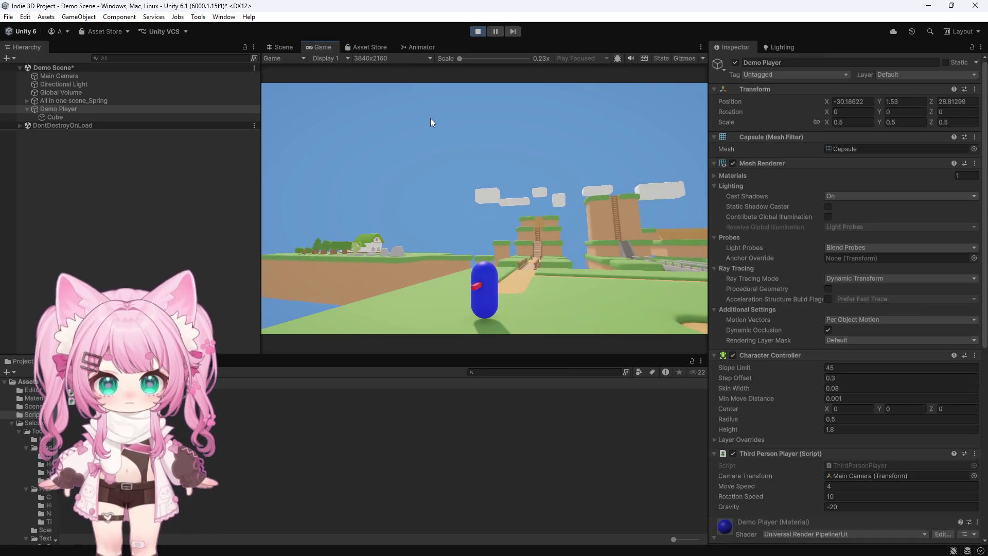
pyautogui.press('d')
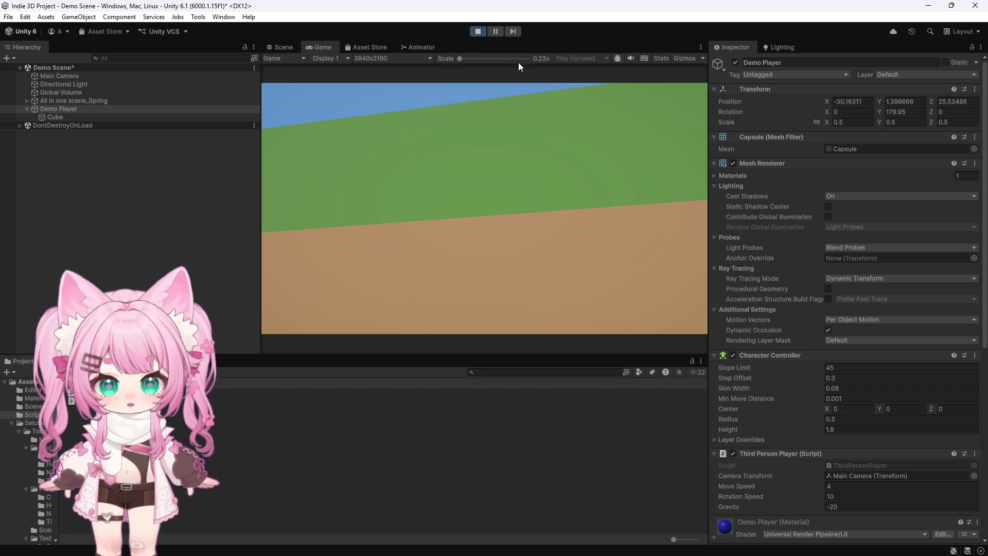
pyautogui.click(483, 34)
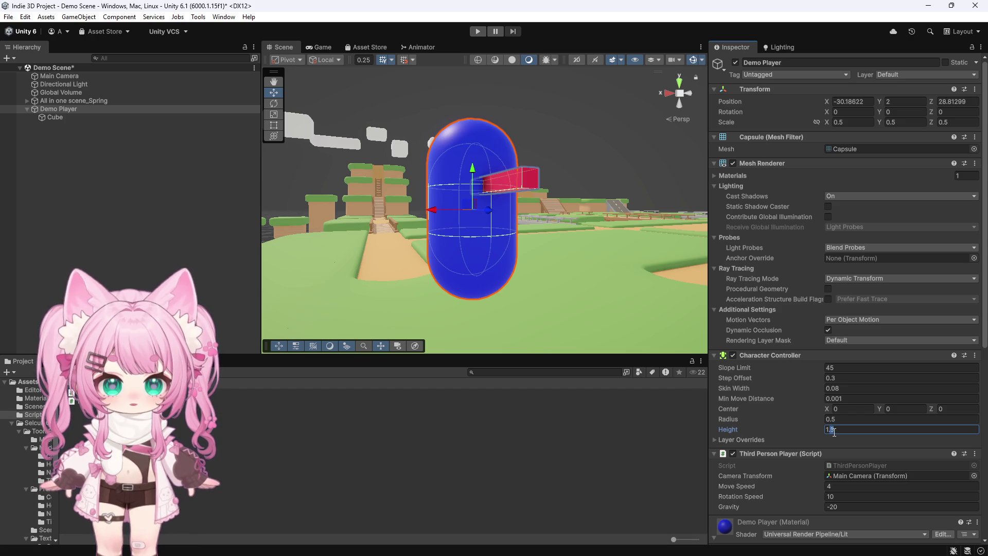
# Restart the playtest to walk the half-scale capsule with the new controller height.
pyautogui.click(477, 32)
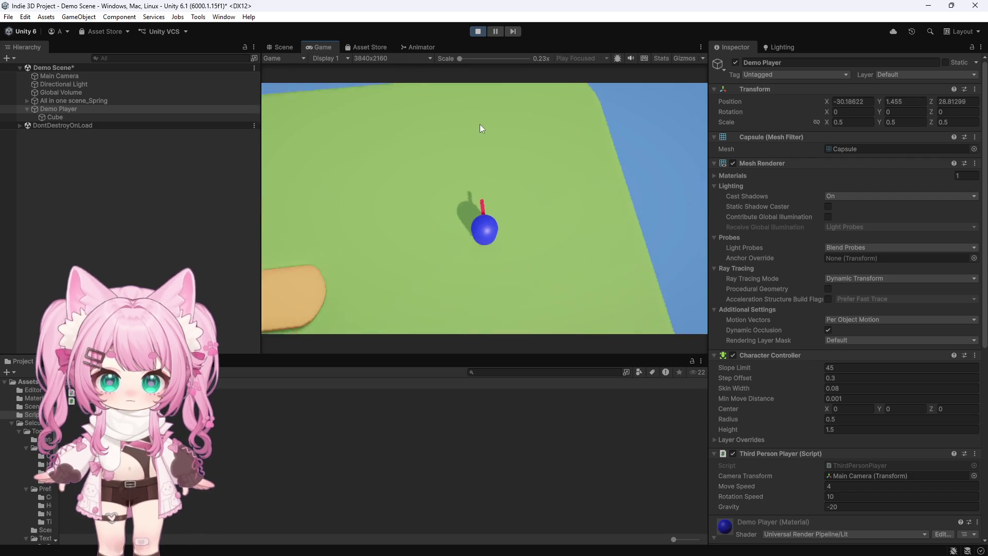
# Turn the capsule and walk it along the path and up the wooden stairs.
pyautogui.press('s')
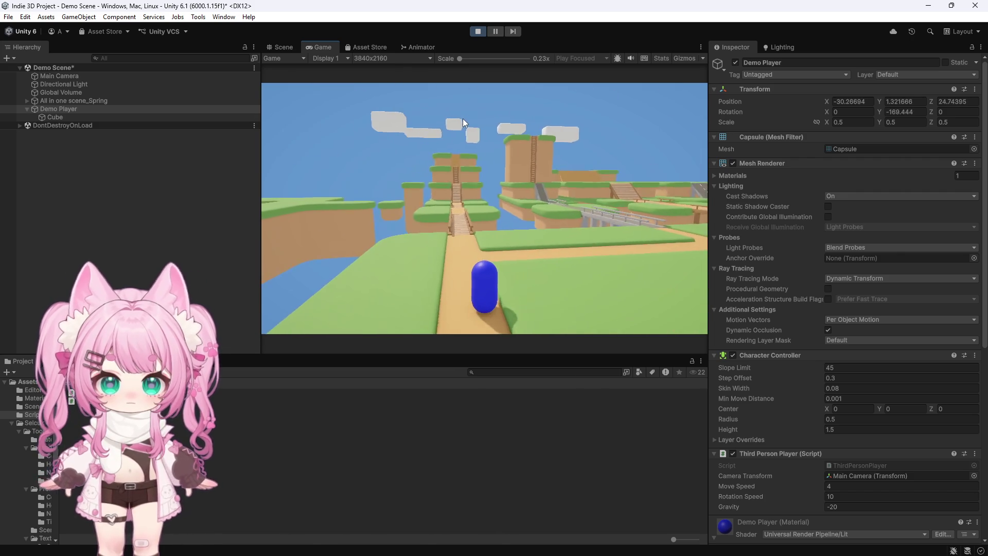
pyautogui.press('w')
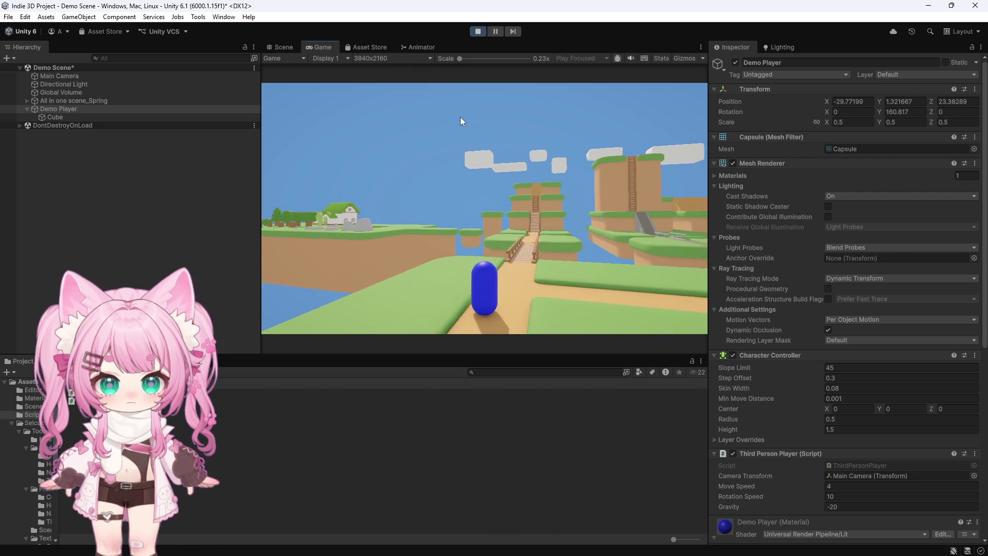
pyautogui.press('w')
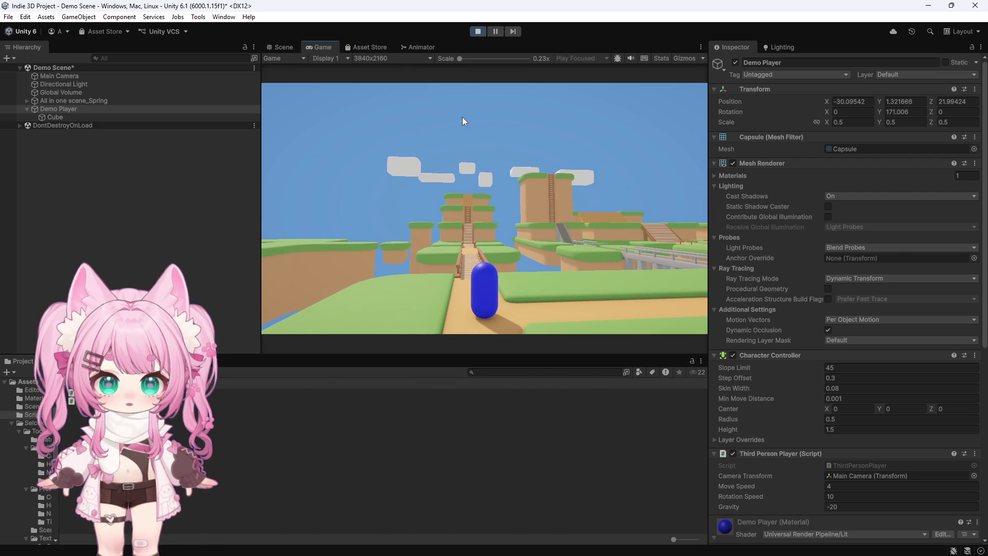
pyautogui.press('w')
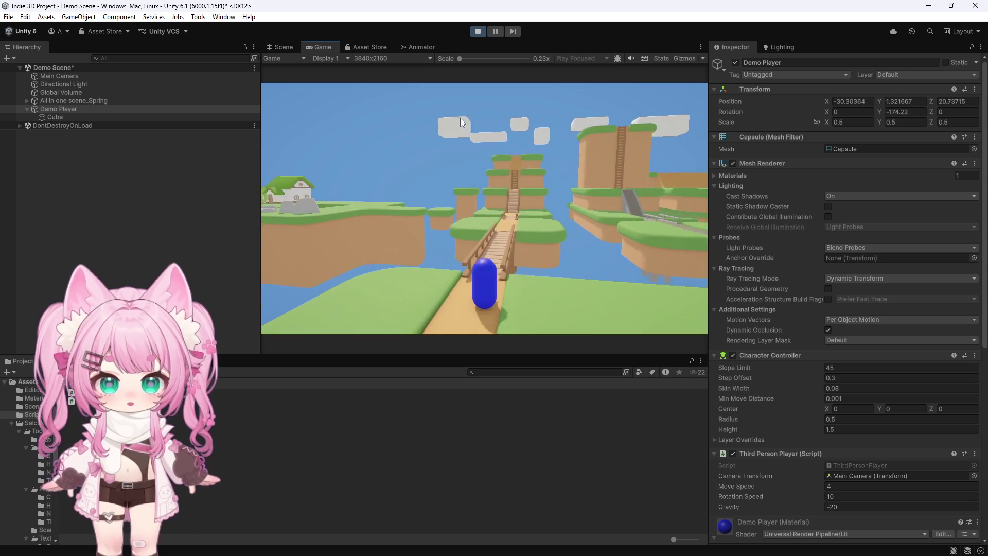
pyautogui.press('w')
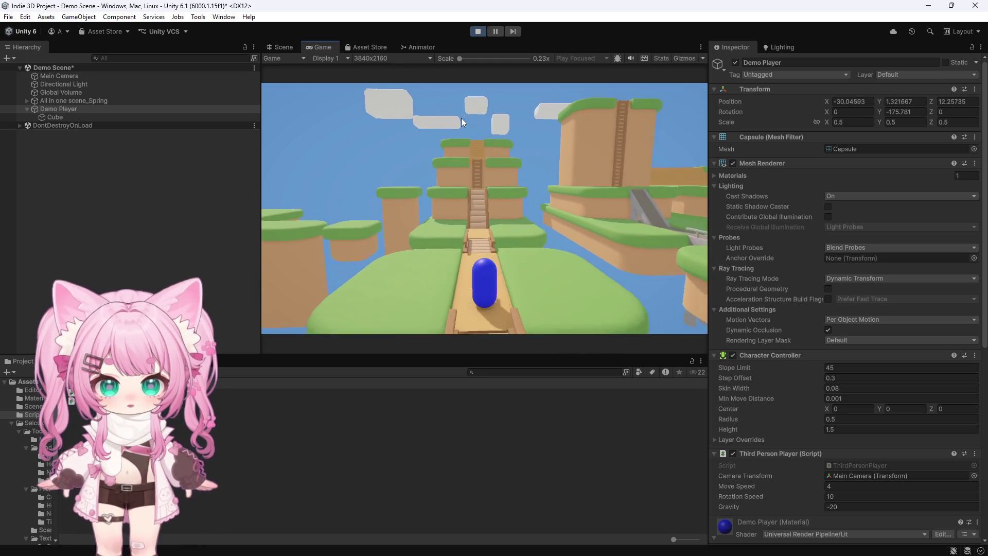
pyautogui.press('w')
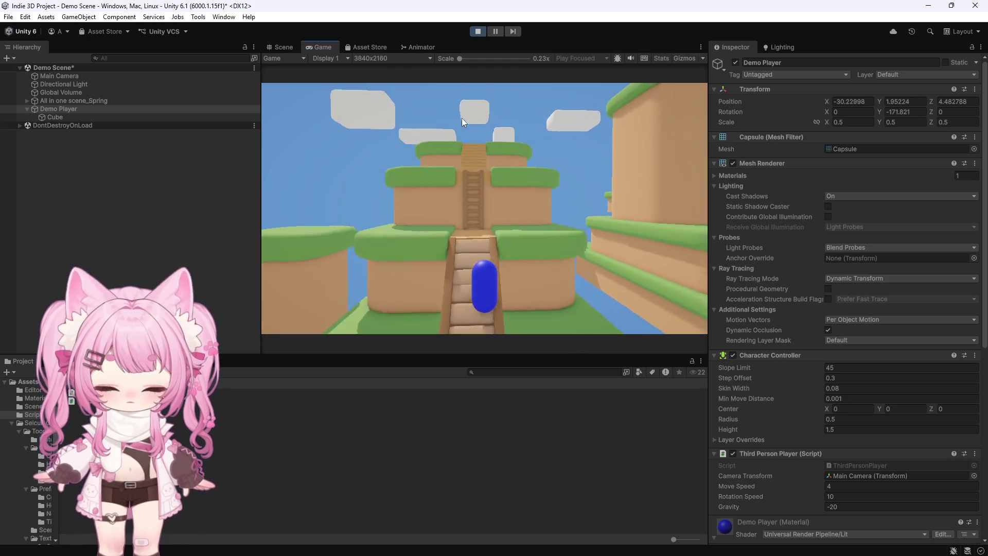
# Turn around on the stairs, look about, then walk down onto the bridge.
pyautogui.press('s')
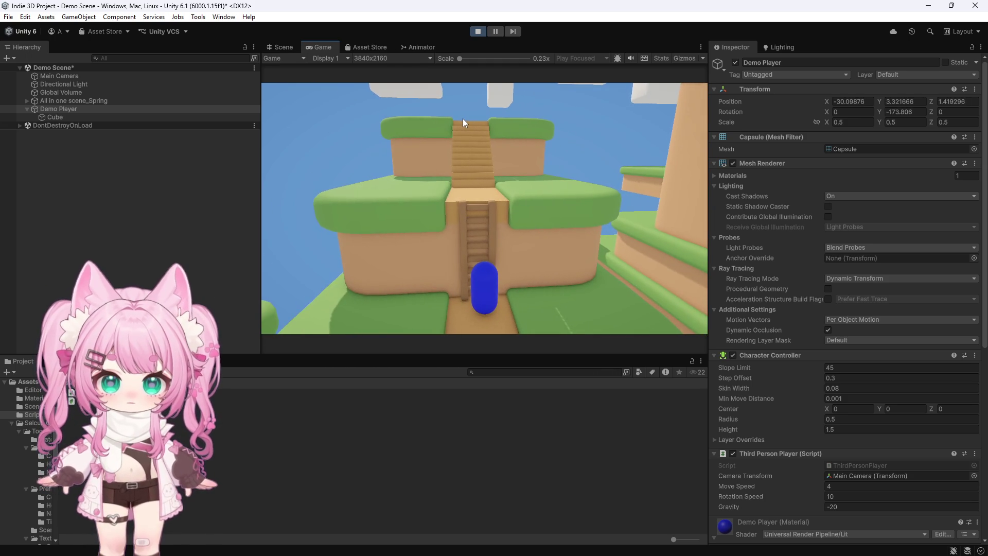
pyautogui.press('a')
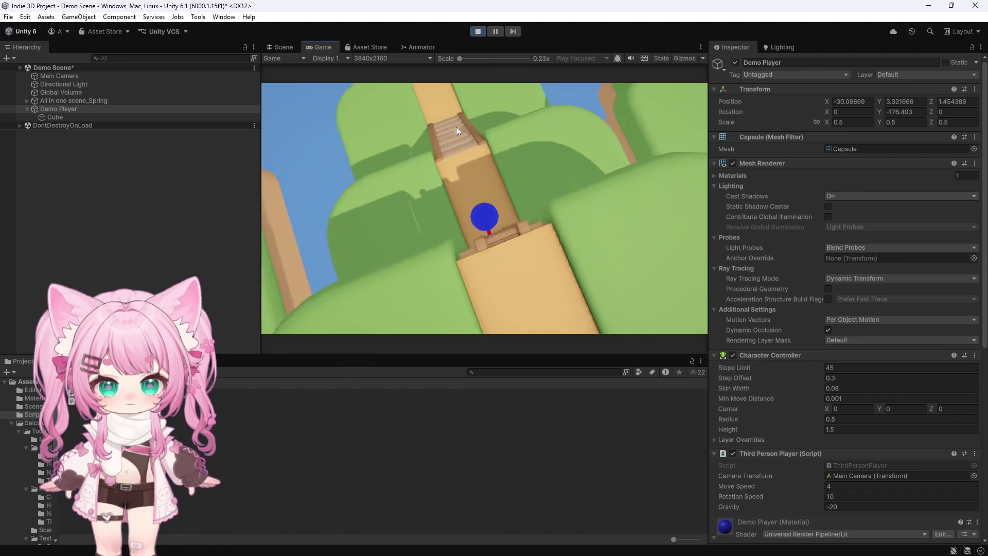
pyautogui.press('d')
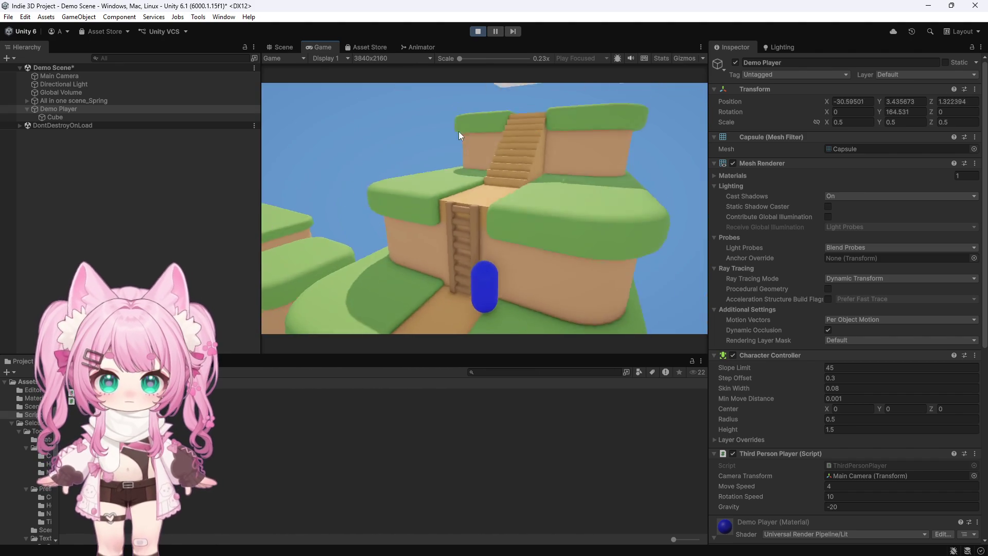
pyautogui.press('s')
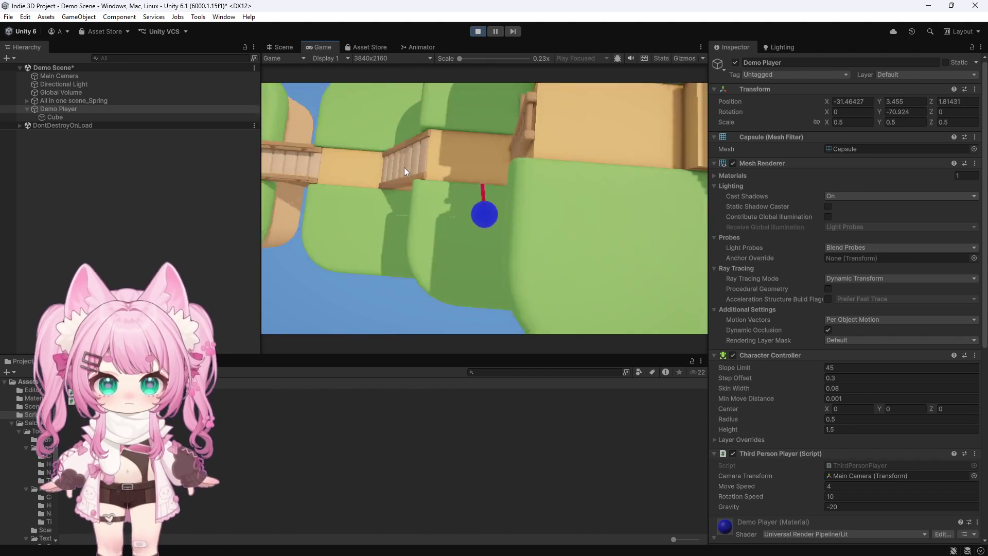
pyautogui.press('w')
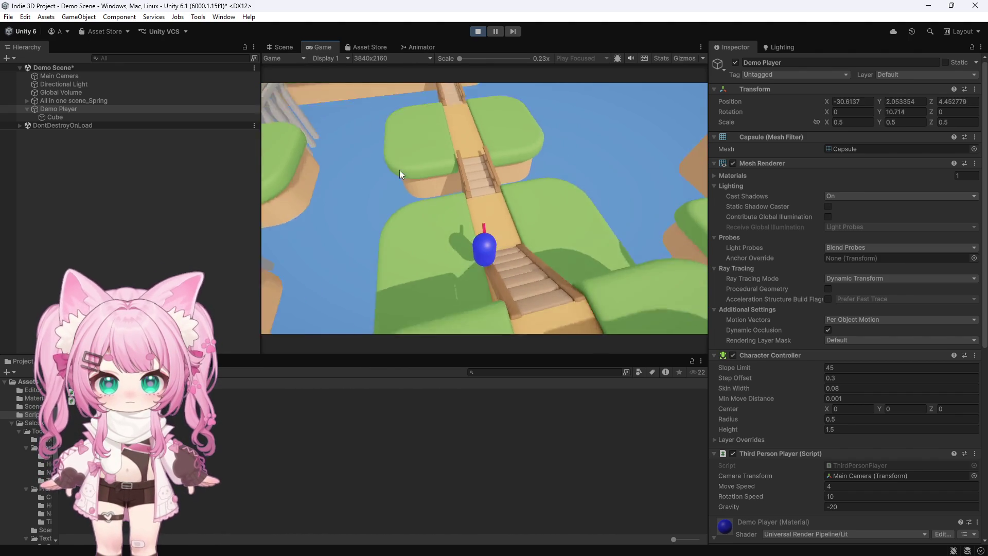
pyautogui.press('w')
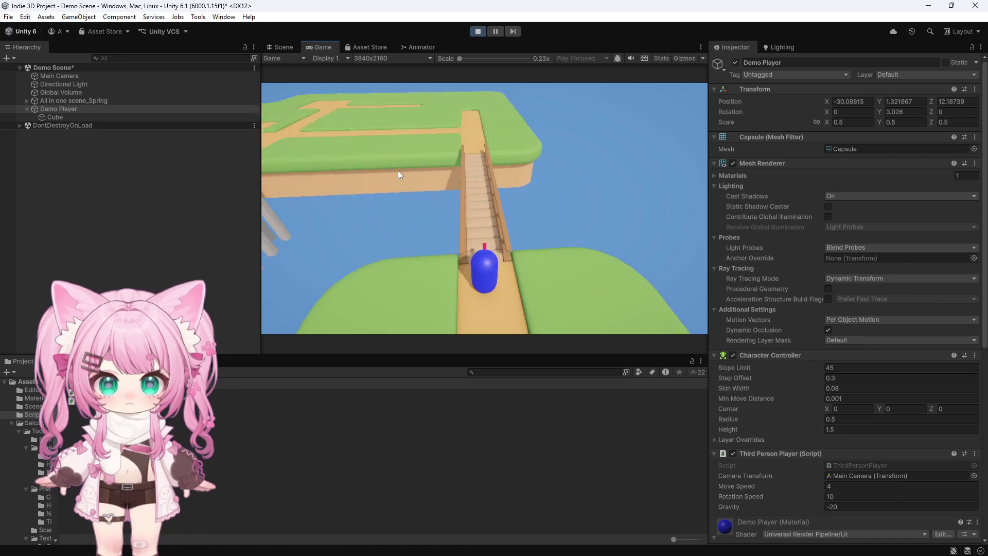
pyautogui.press('w')
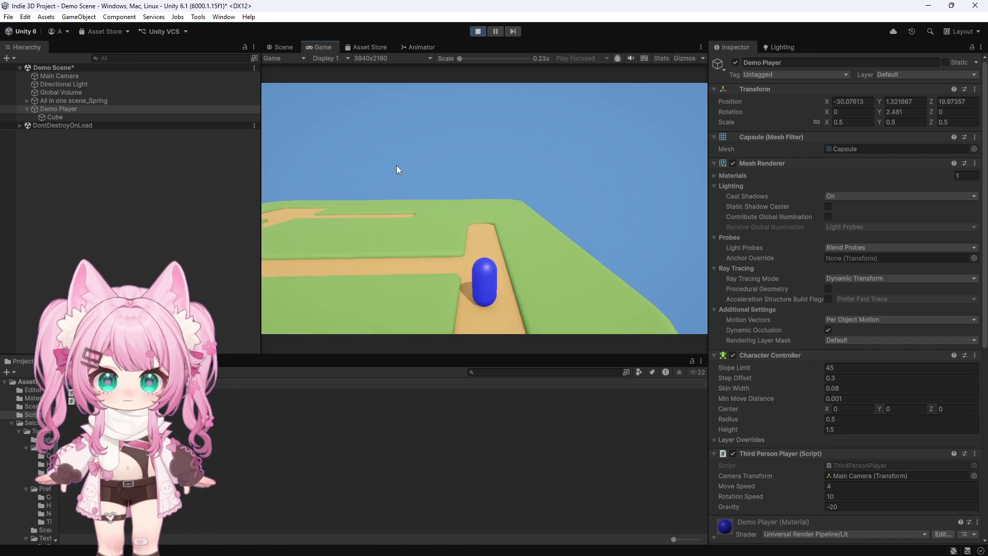
pyautogui.press('s')
# Head along the dirt path past the wooden bridge to the crosswalk and road.
pyautogui.press('w')
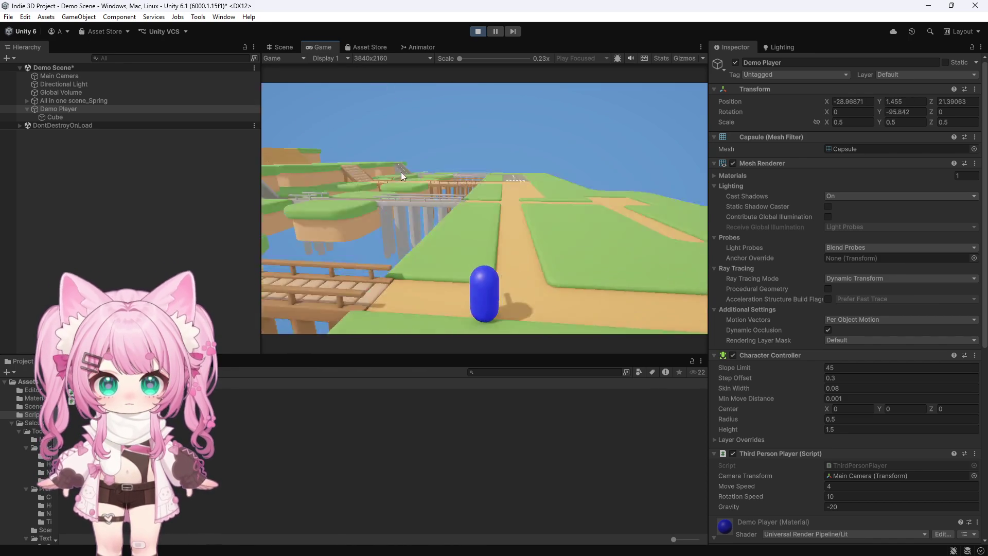
pyautogui.press('w')
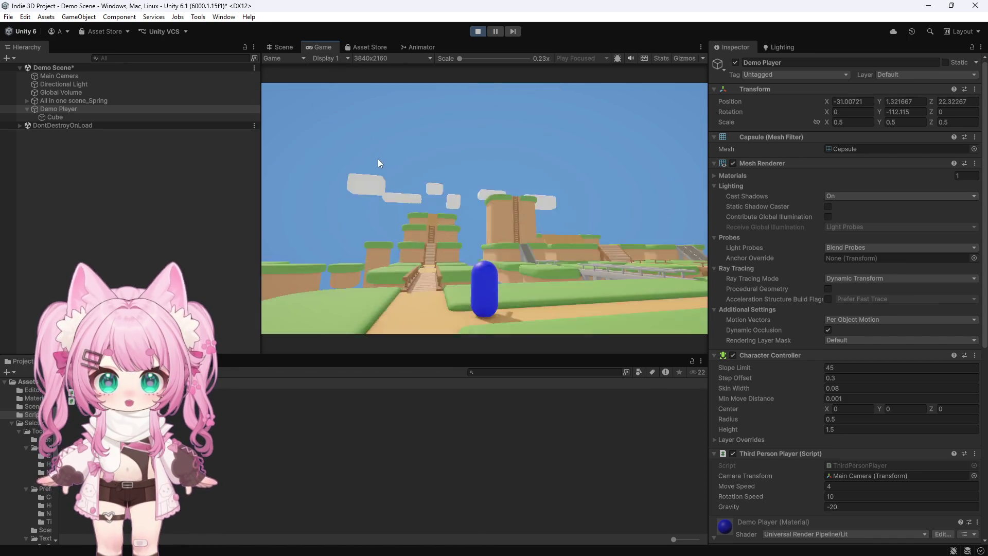
pyautogui.press('w')
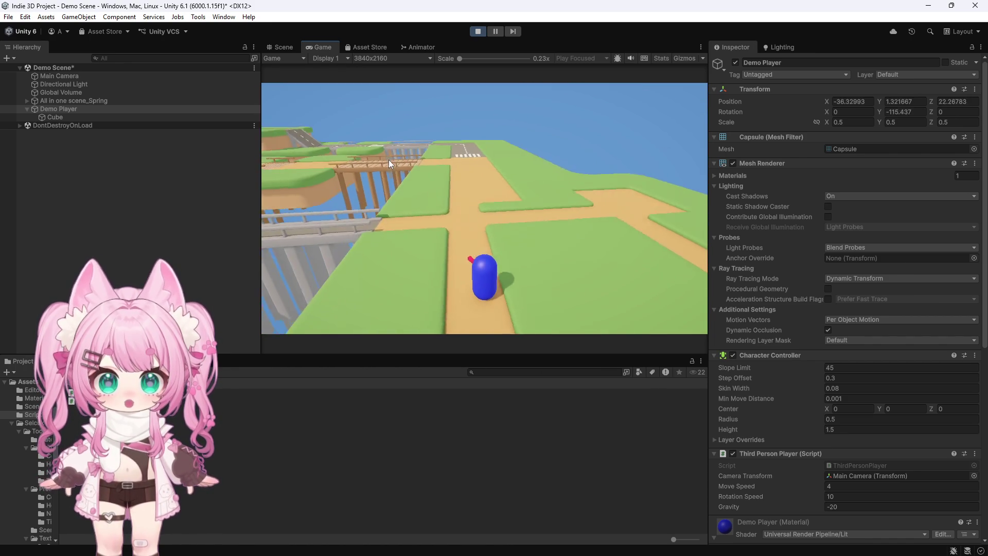
pyautogui.press('w')
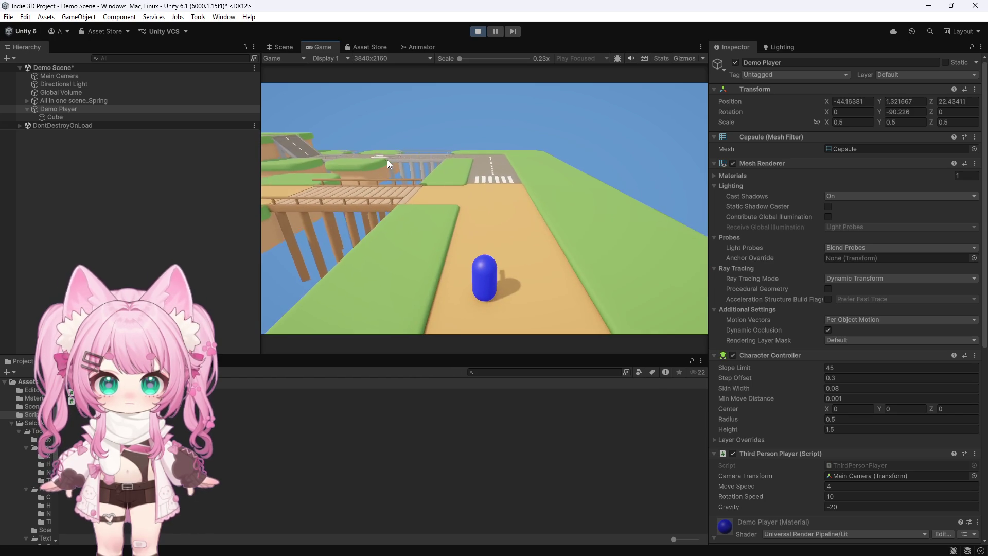
pyautogui.press('w')
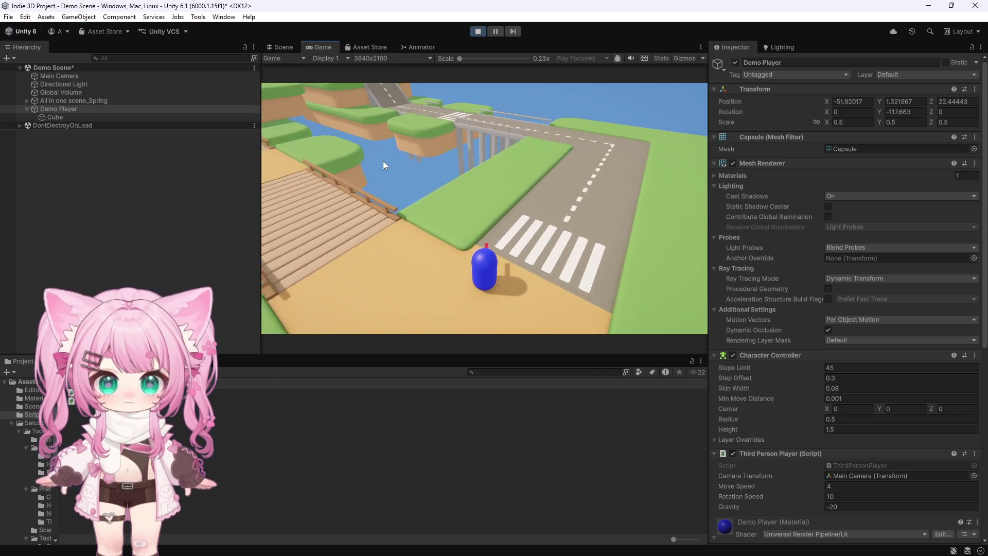
pyautogui.press('w')
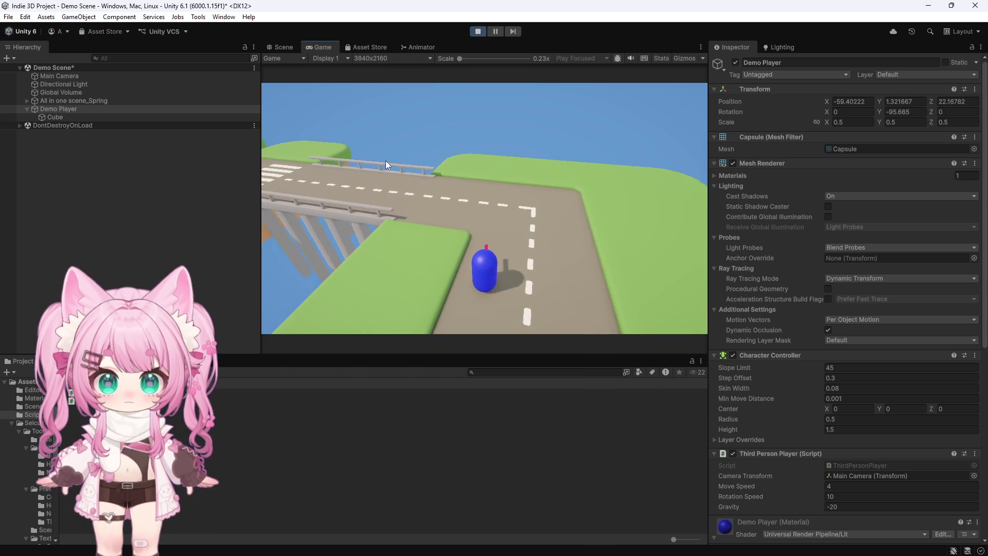
# Follow the road up the slope, then turn and walk back along it.
pyautogui.press('a')
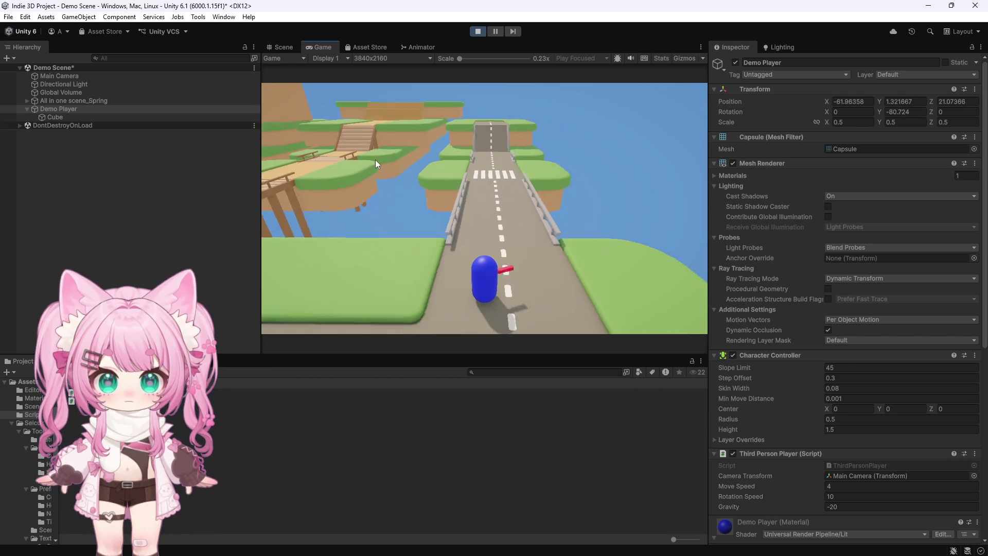
pyautogui.press('w')
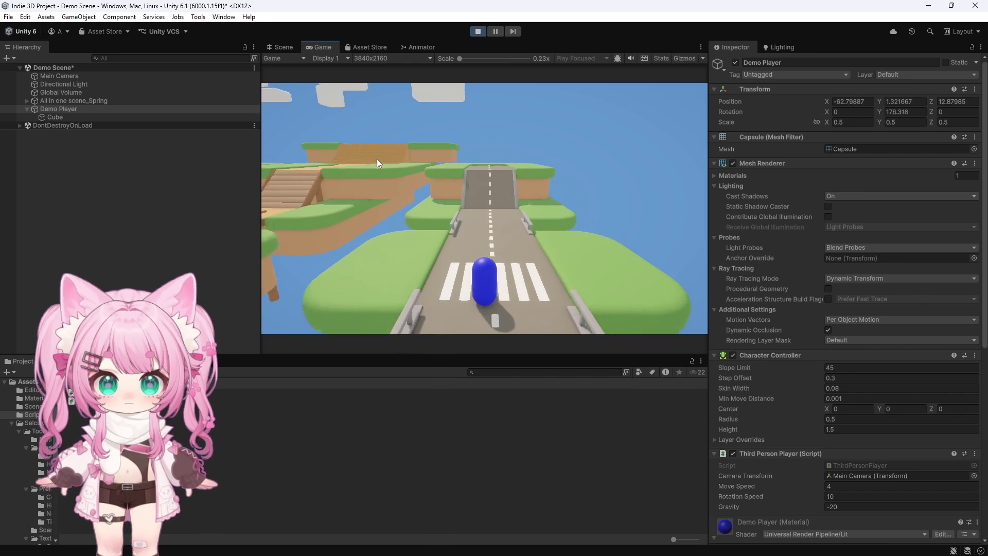
pyautogui.press('w')
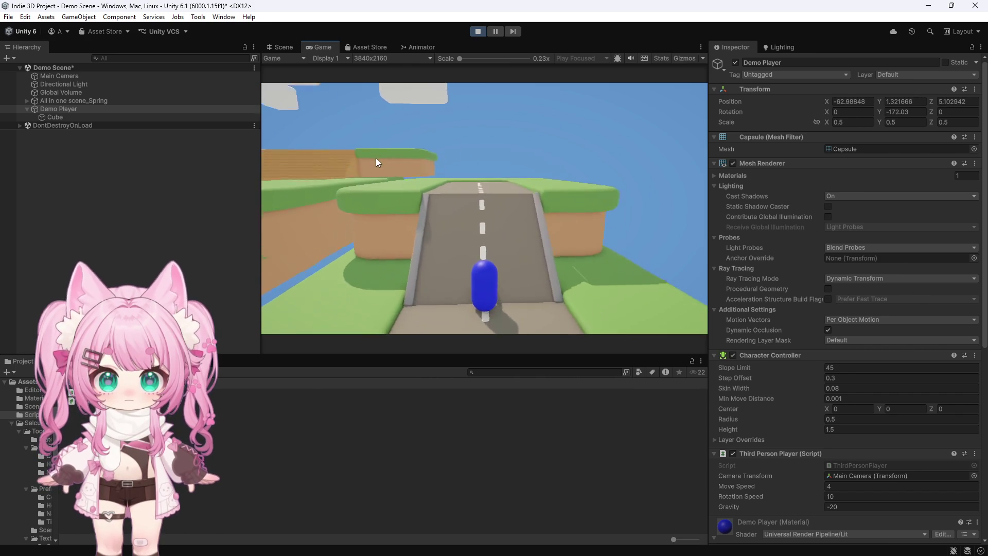
pyautogui.press('s')
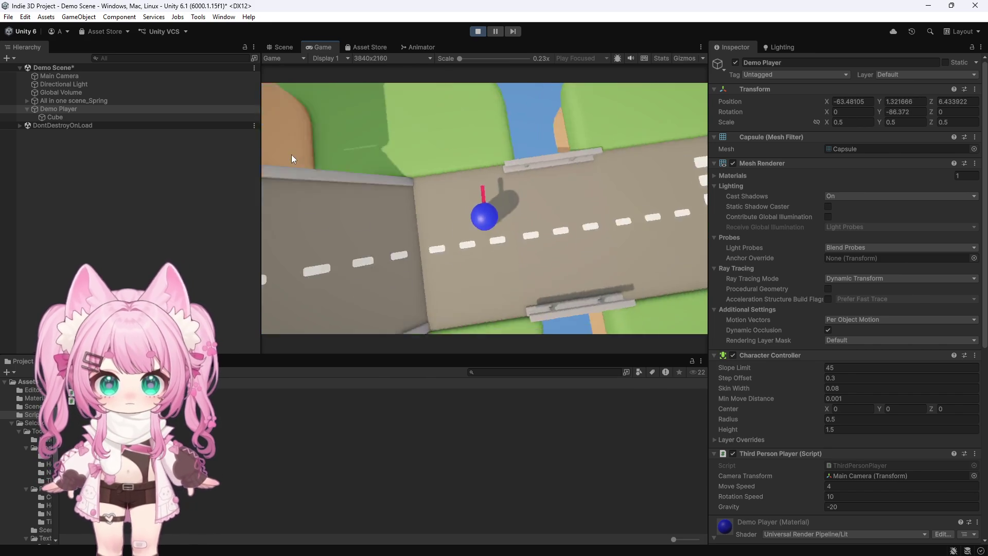
pyautogui.press('w')
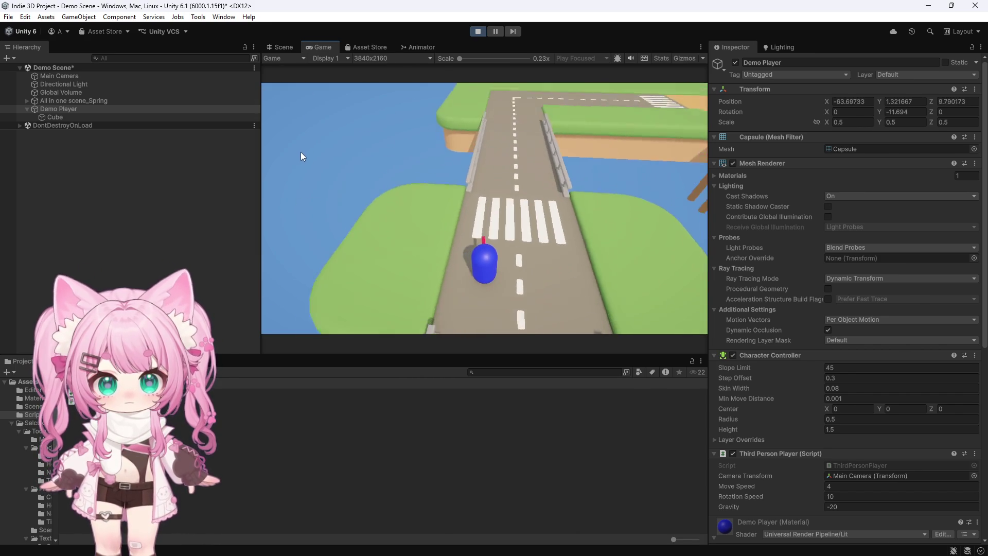
pyautogui.press('w')
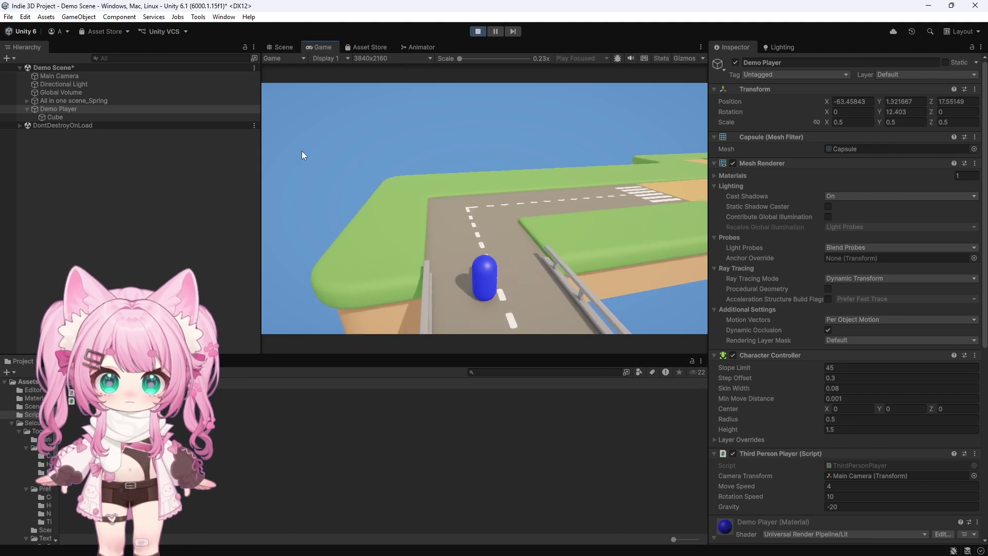
pyautogui.press('w')
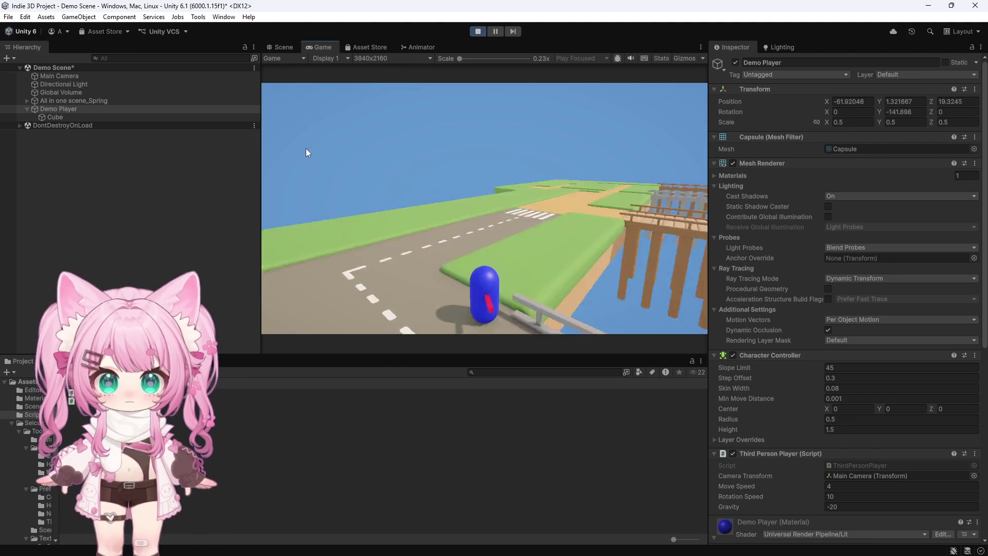
# Turn right off the road, cross the wooden bridge and climb to the top of the stairs.
pyautogui.press('w')
pyautogui.press('d')
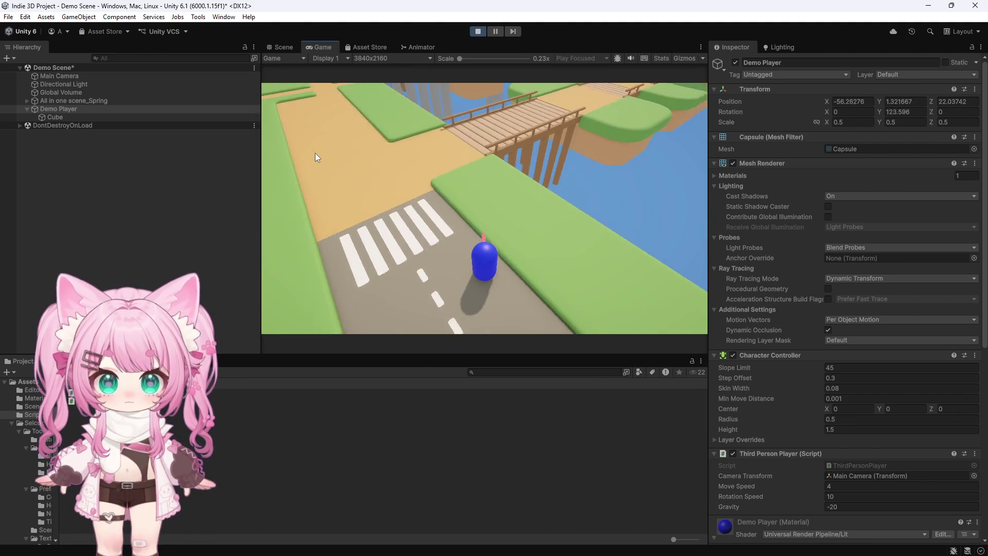
pyautogui.press('d')
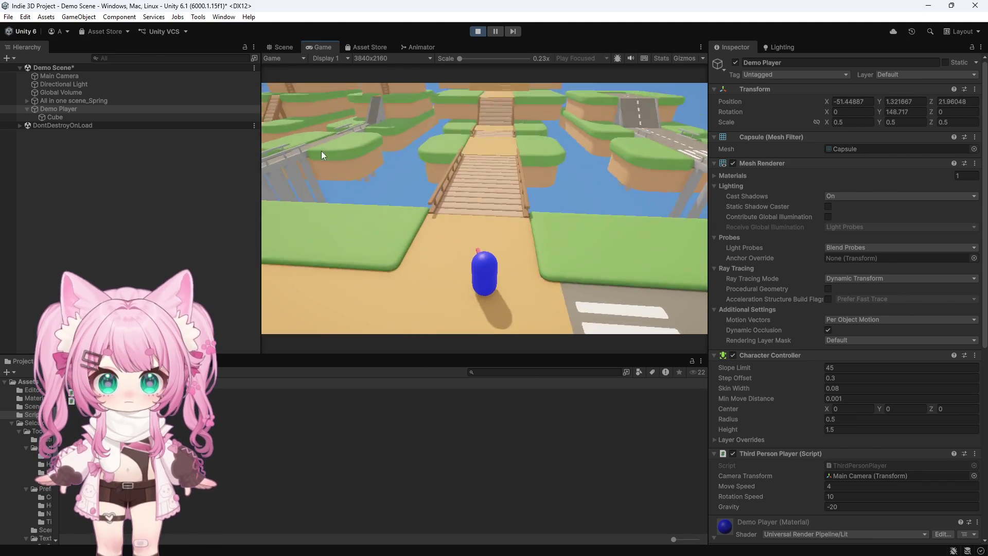
pyautogui.press('w')
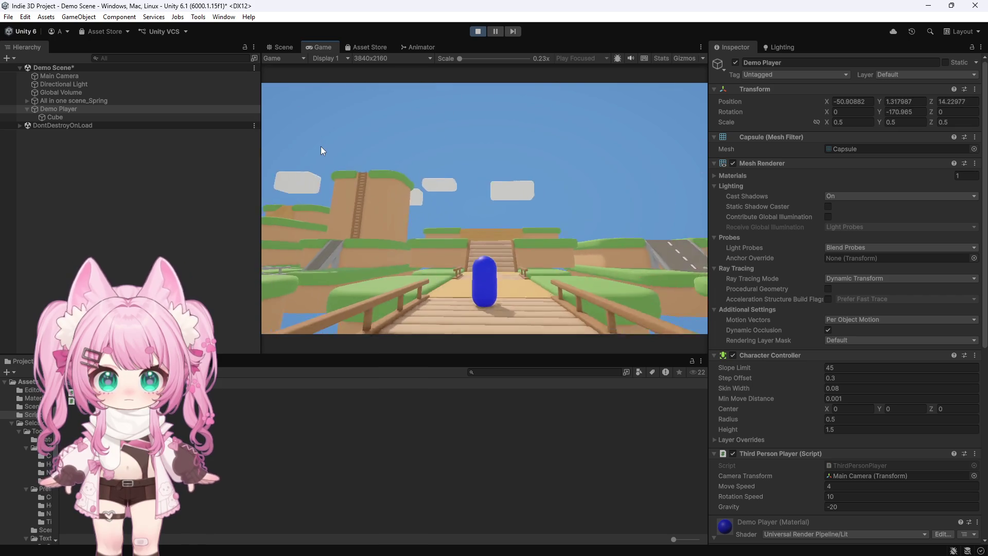
pyautogui.press('w')
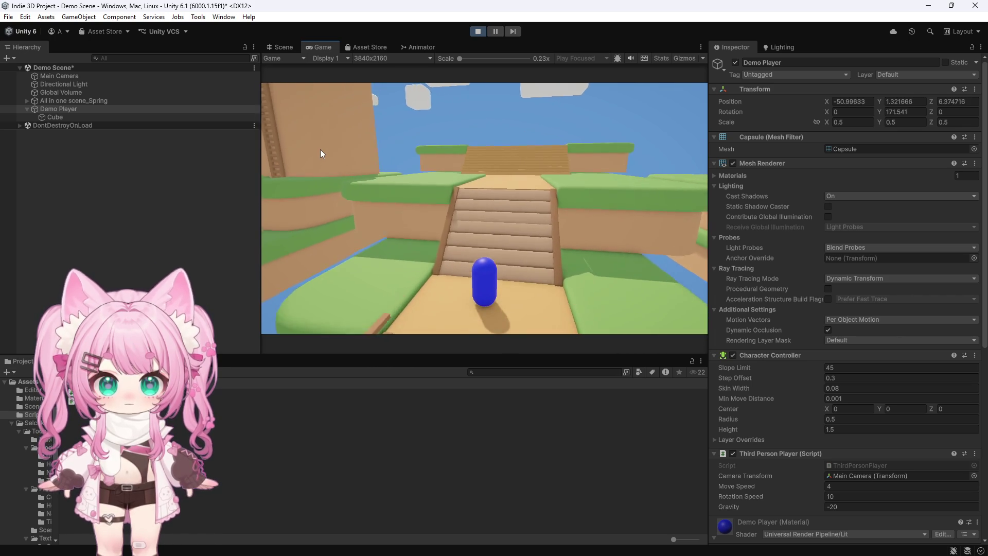
pyautogui.press('w')
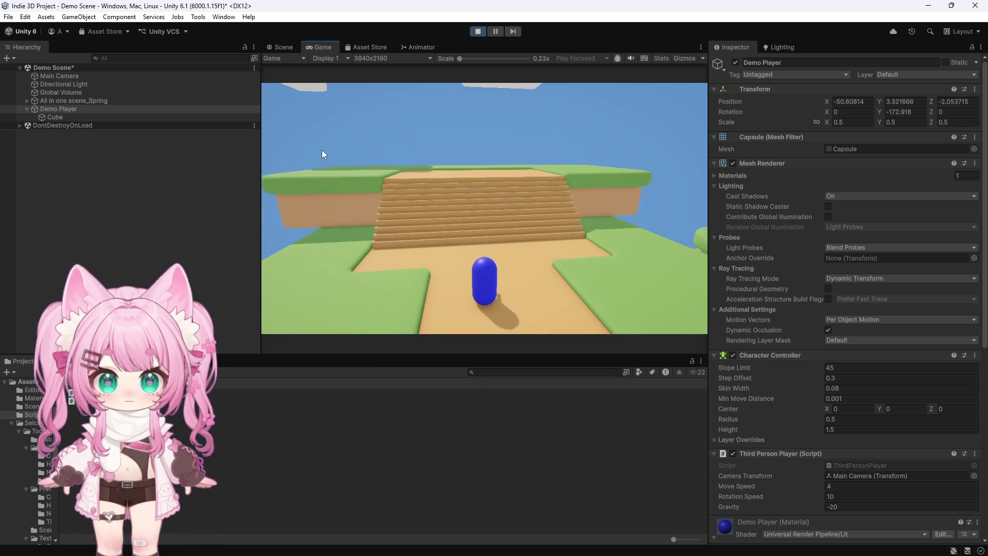
pyautogui.press('w')
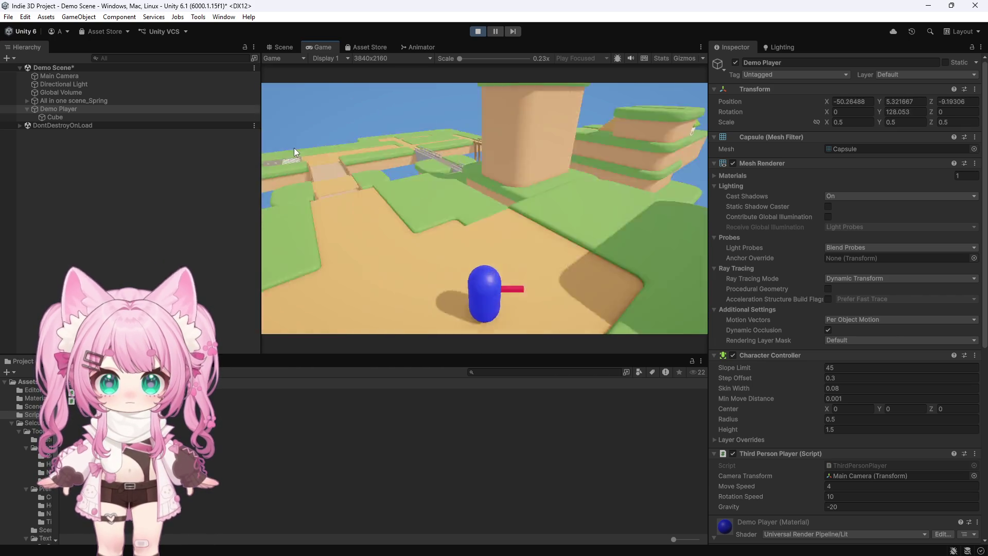
pyautogui.press('s')
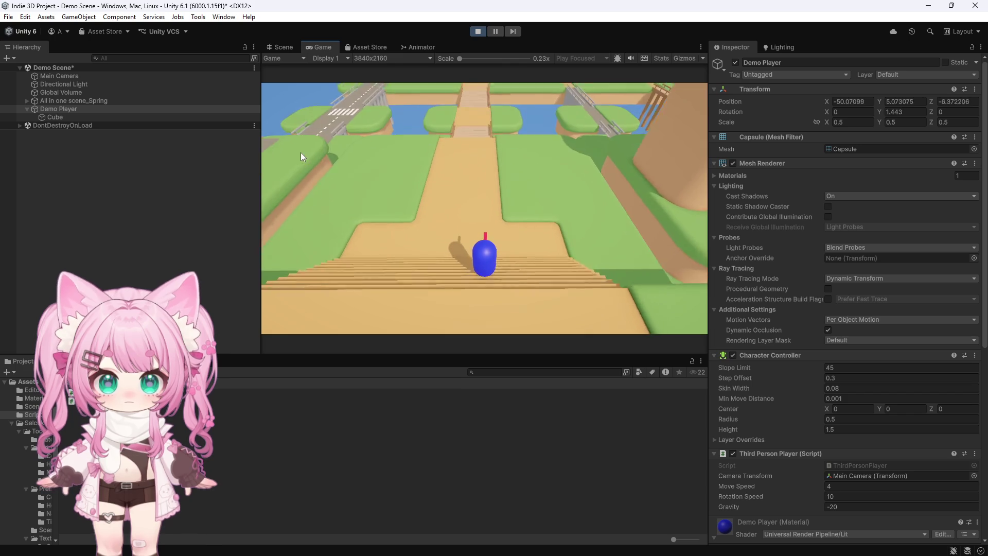
pyautogui.press('w')
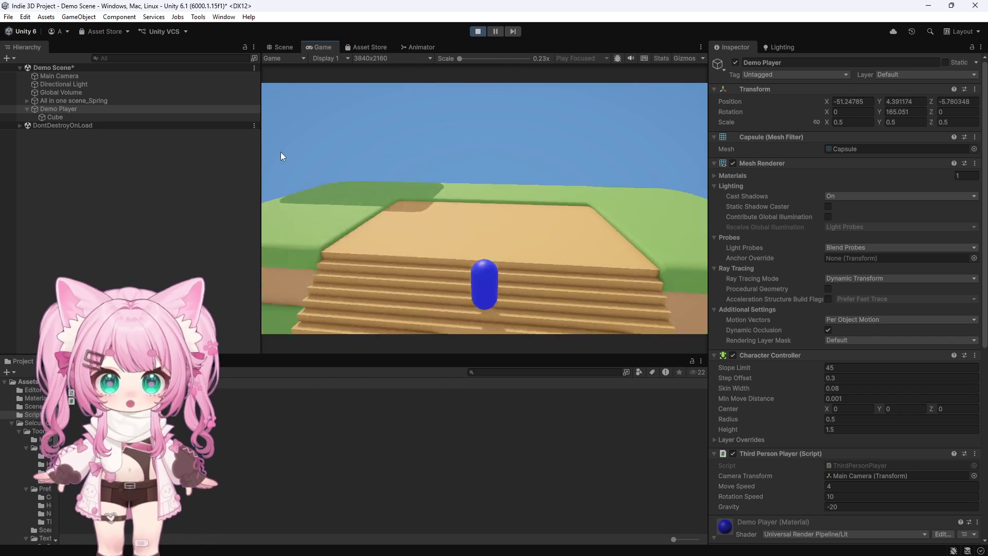
# Walk back down the stairs, across the bridge, then turn and return along the path.
pyautogui.press('a')
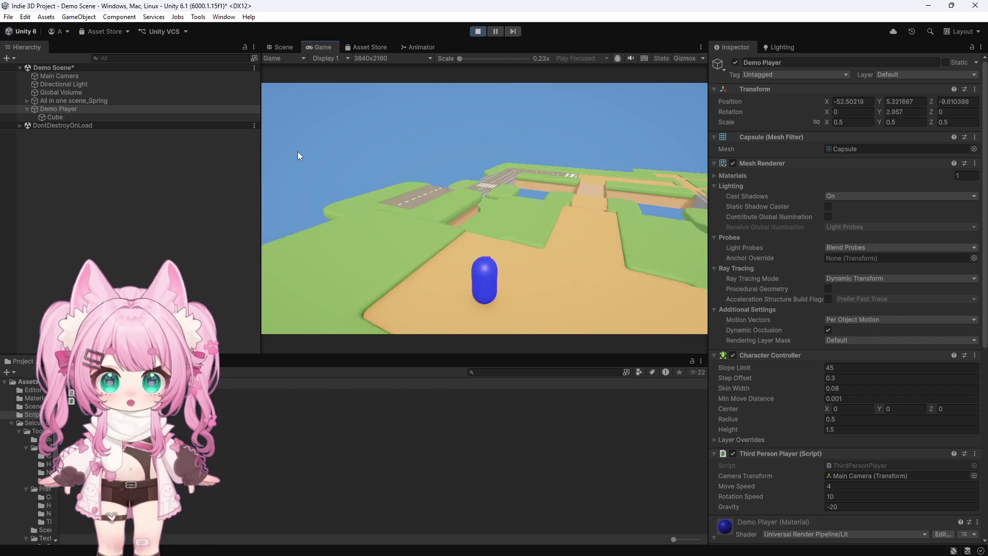
pyautogui.press('s')
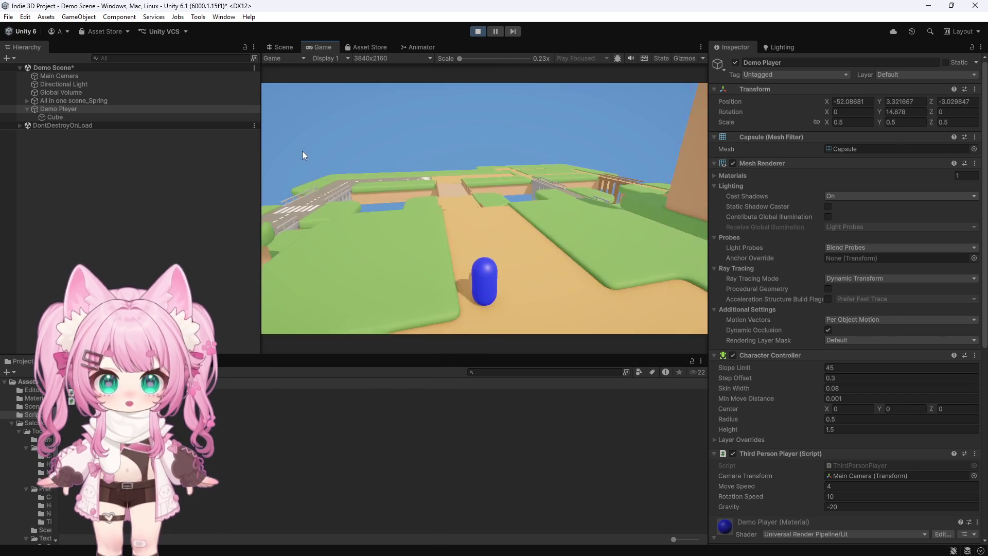
pyautogui.press('w')
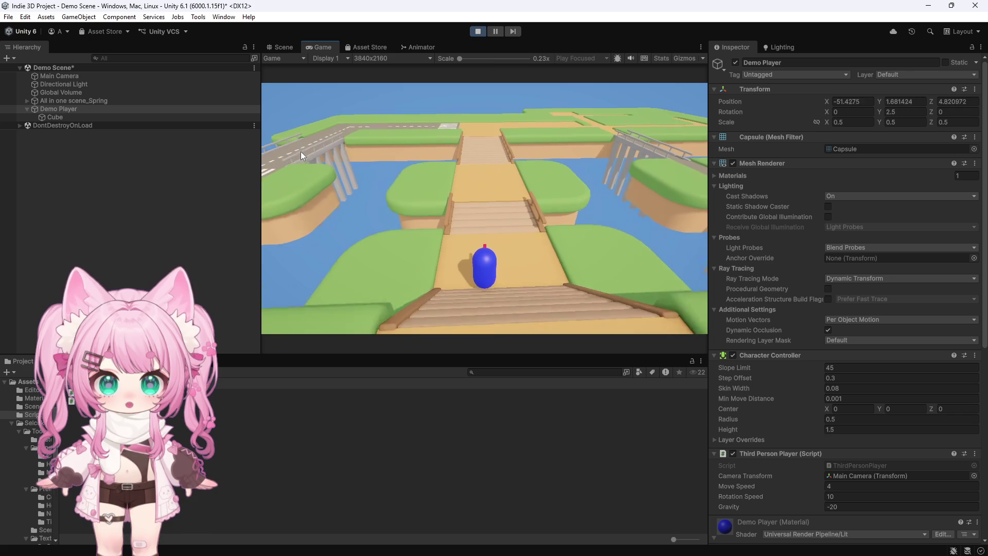
pyautogui.press('w')
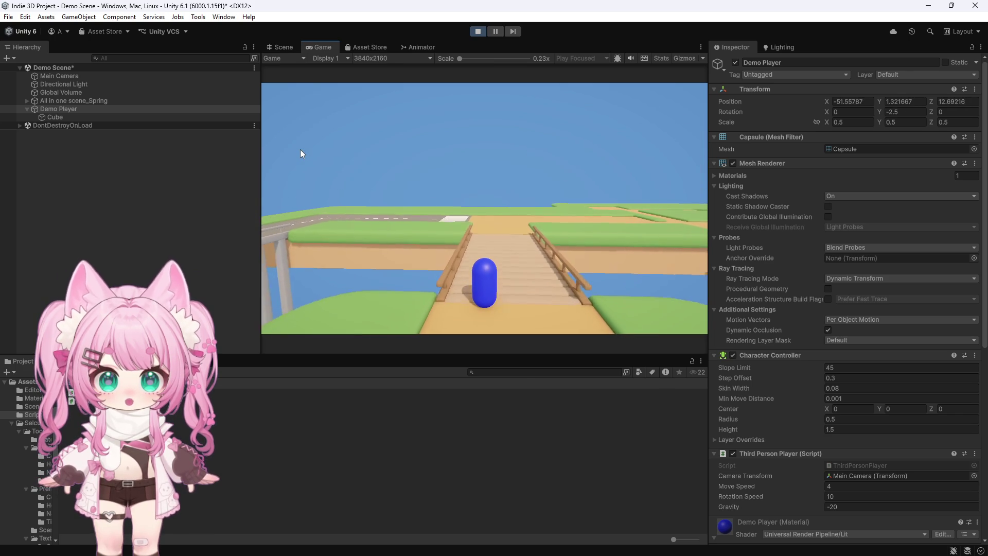
pyautogui.press('w')
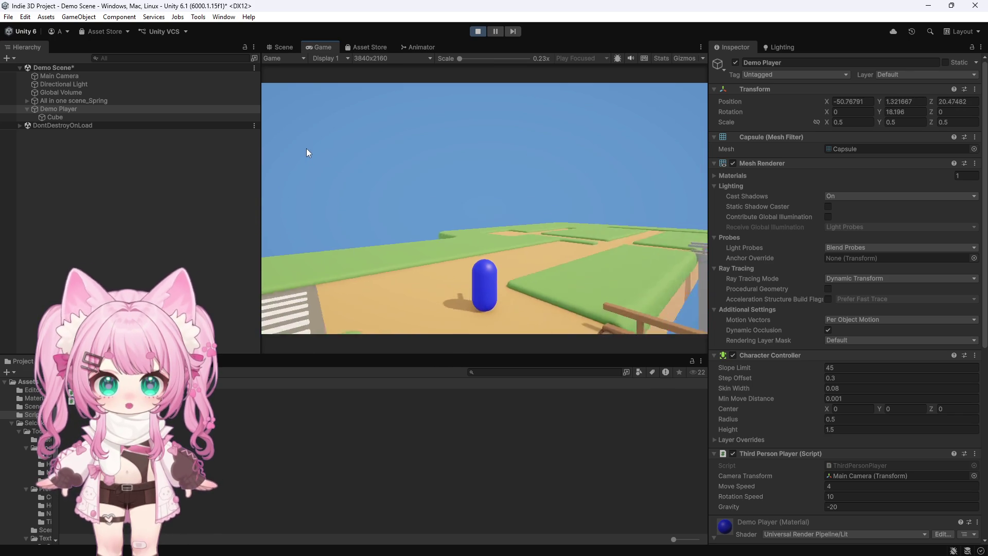
pyautogui.press('d')
pyautogui.press('d')
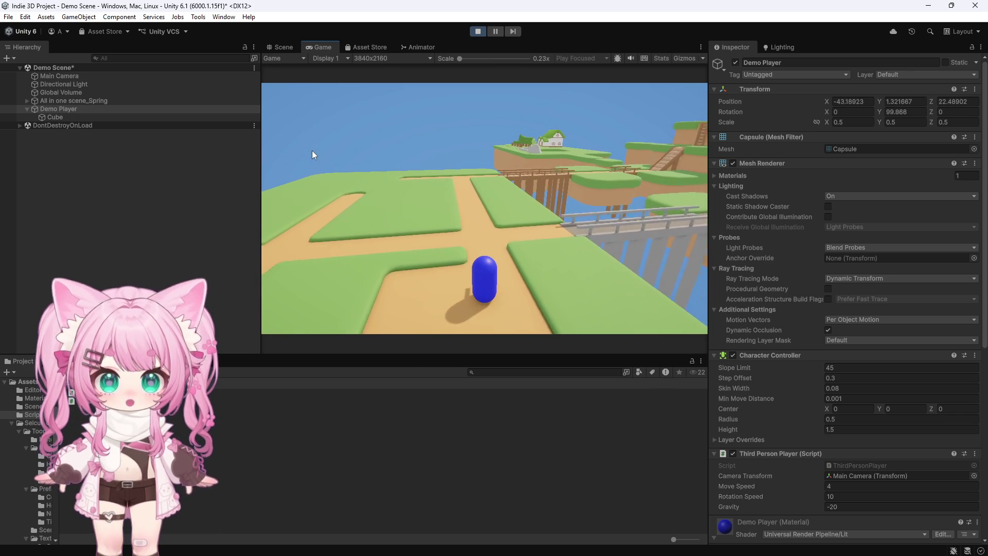
pyautogui.press('w')
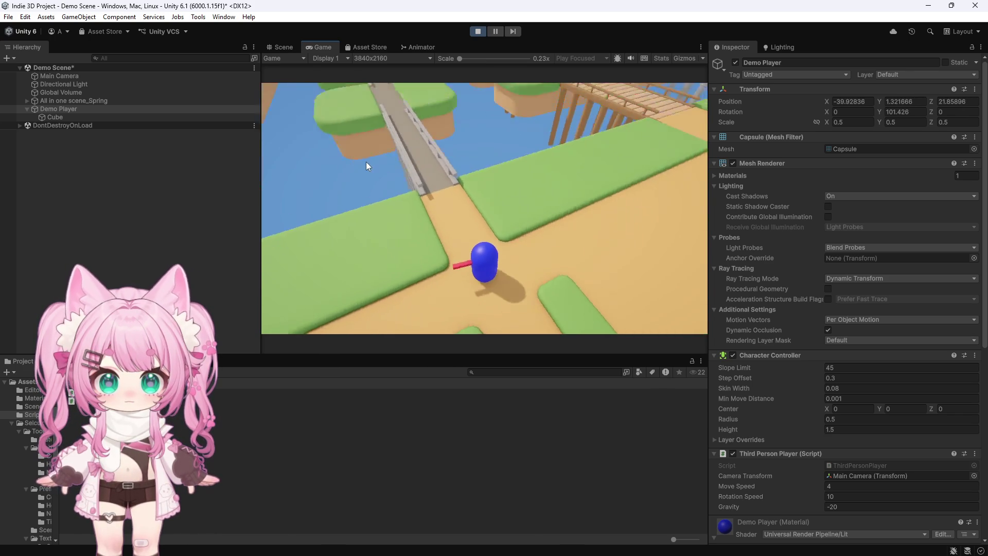
pyautogui.press('w')
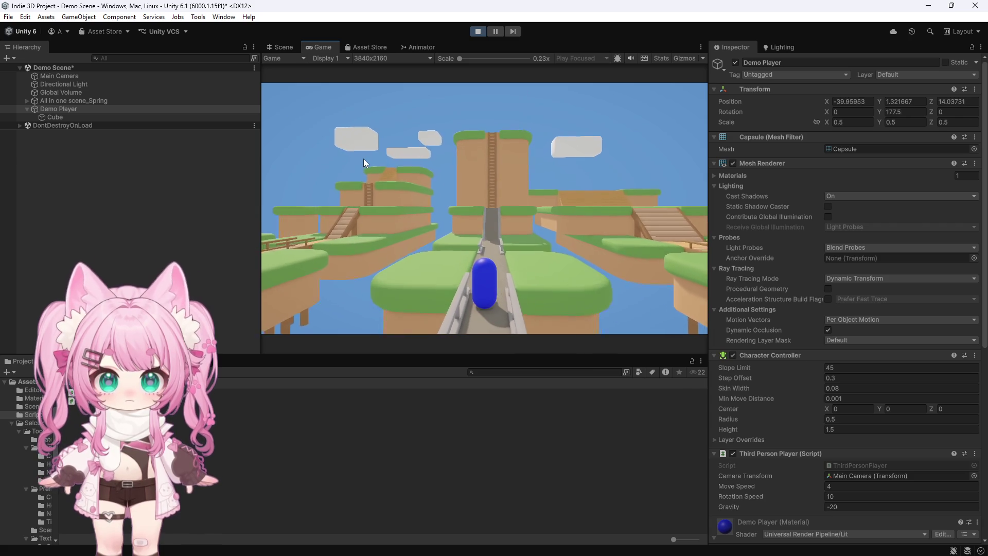
pyautogui.press('w')
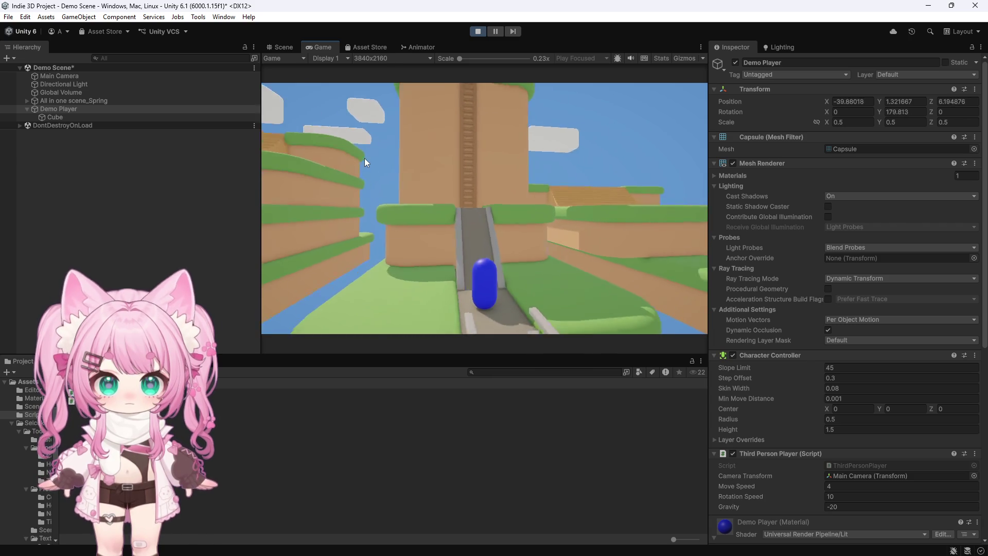
# From a high camera angle, walk up and down the stairs again and cross the bridge.
pyautogui.moveTo(362, 159)
pyautogui.mouseDown()
pyautogui.moveTo(352, 174)
pyautogui.moveTo(310, 184)
pyautogui.mouseUp()
pyautogui.press('s')
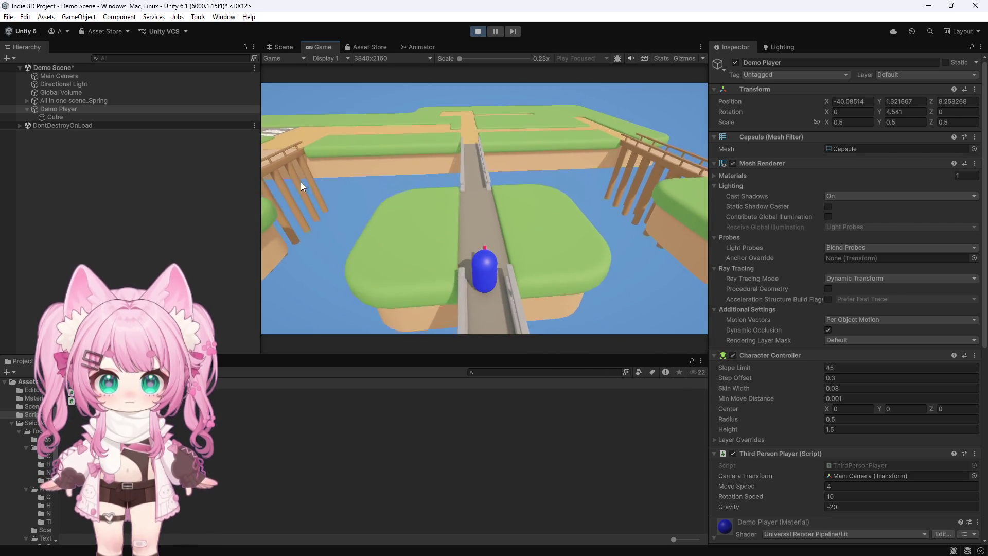
pyautogui.press('w')
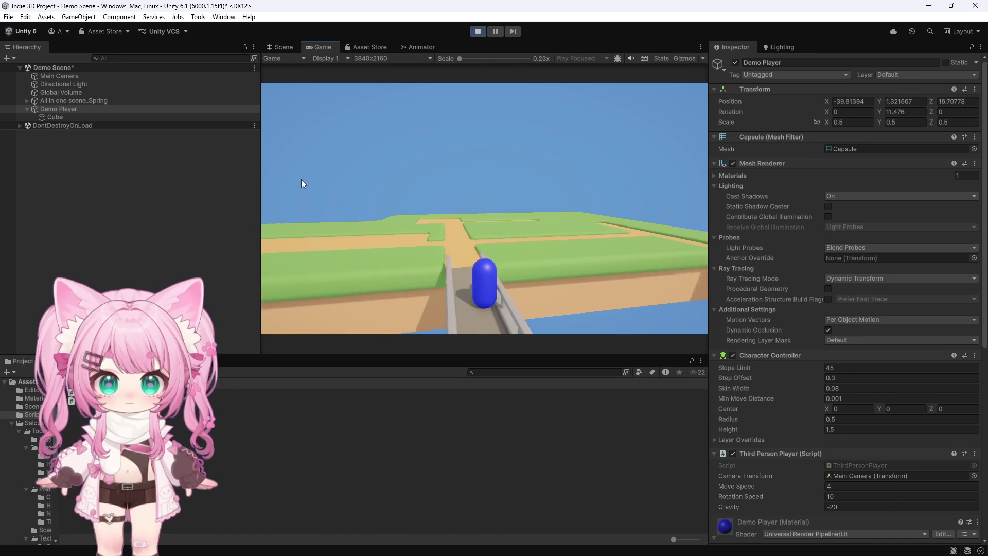
pyautogui.press('a')
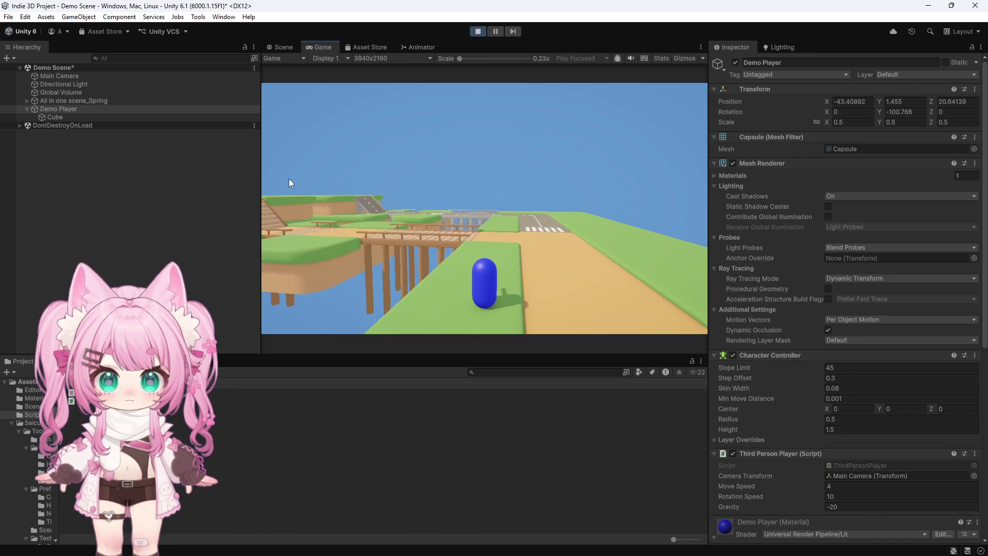
pyautogui.press('w')
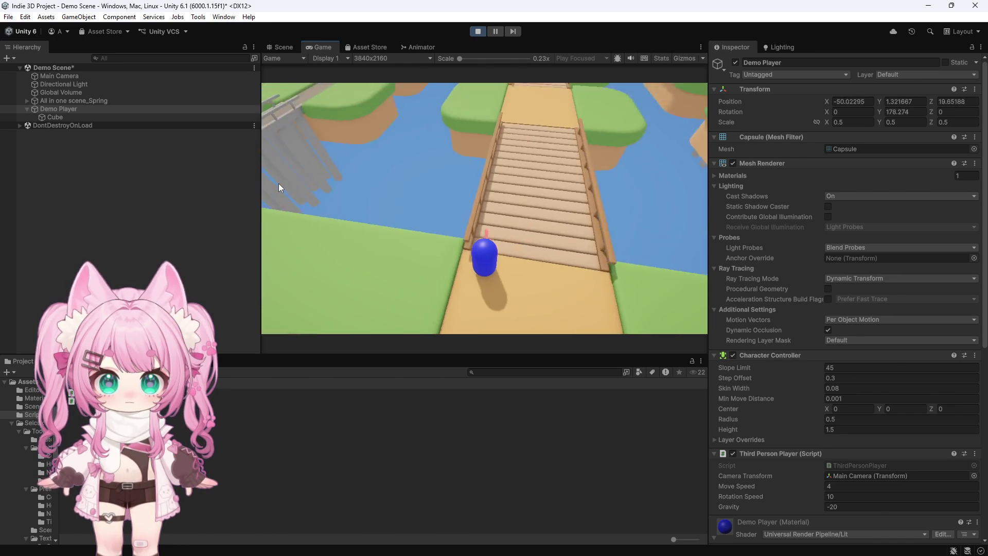
pyautogui.press('w')
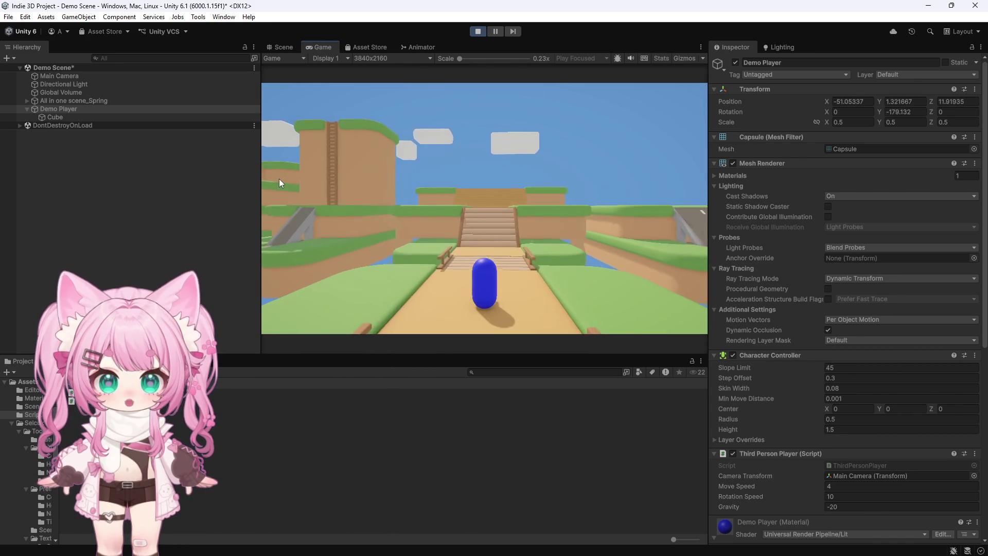
pyautogui.press('w')
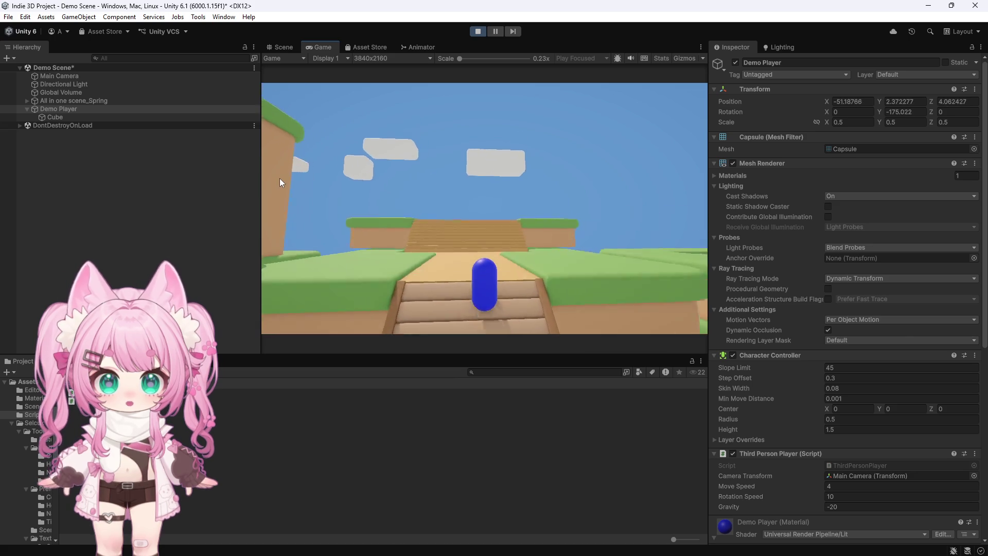
pyautogui.press('s')
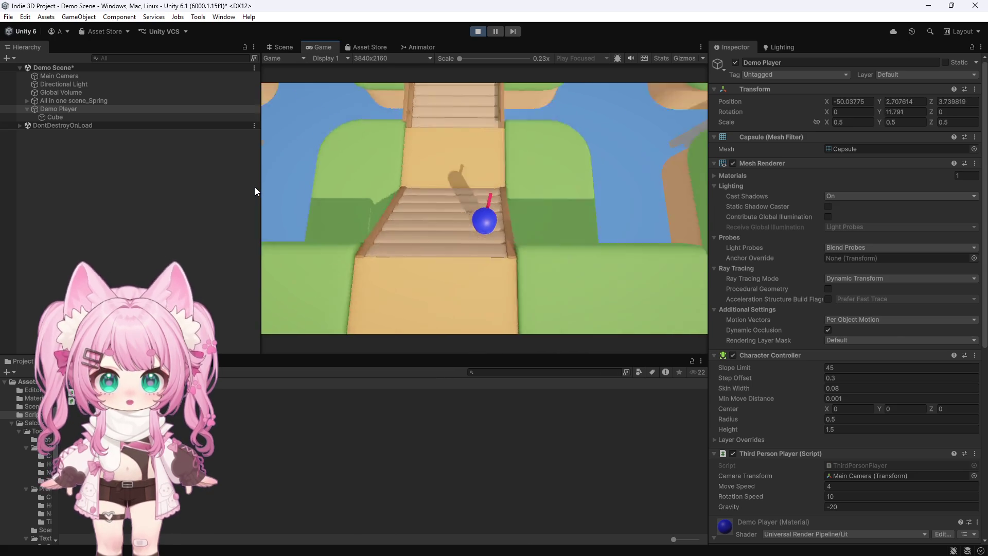
pyautogui.press('w')
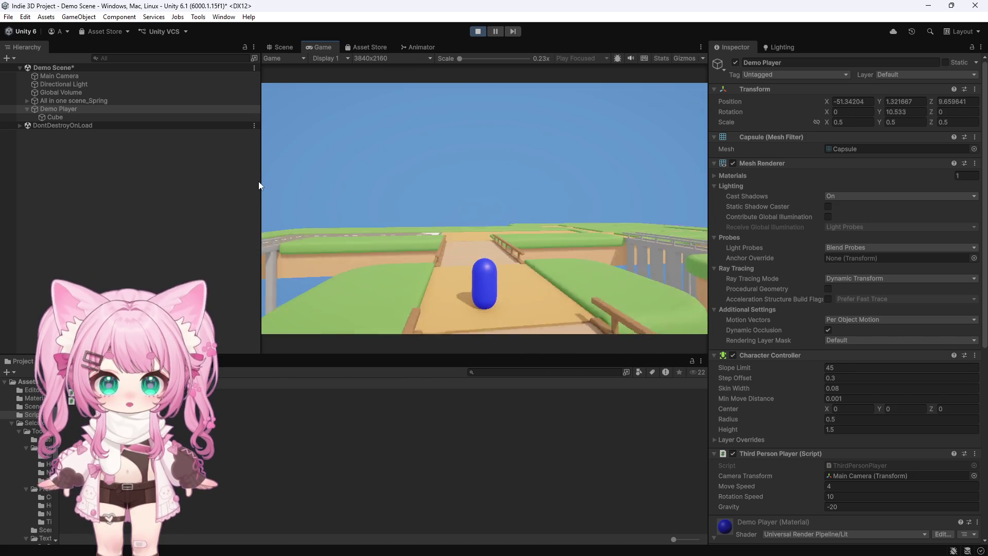
pyautogui.press('w')
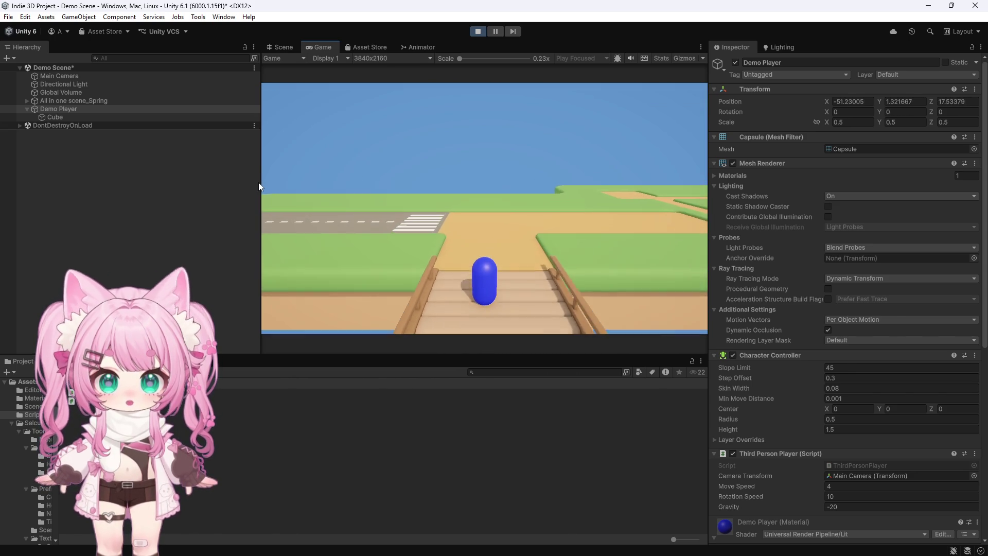
# Turn right and walk the capsule up against the ladder tower wall, facing the camera toward it.
pyautogui.press('d')
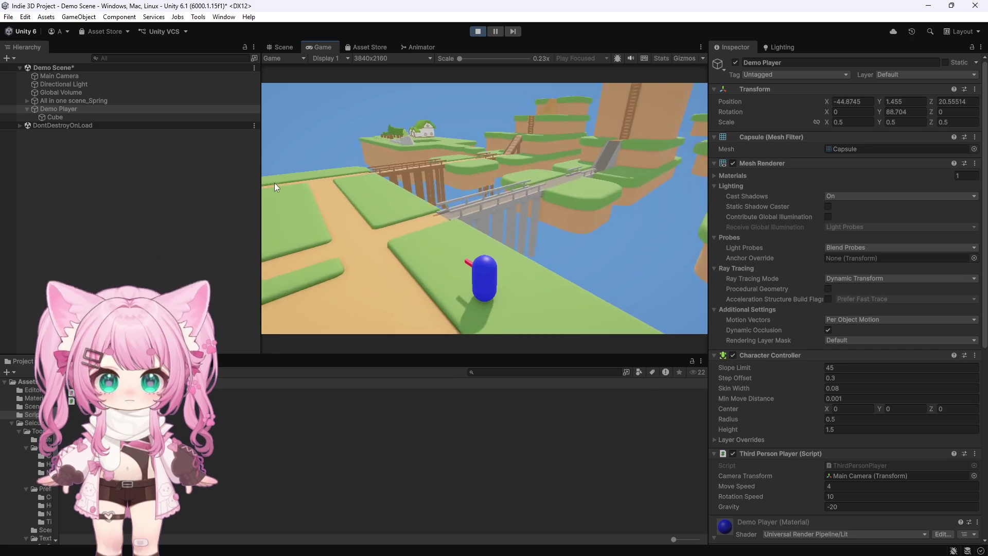
pyautogui.press('d')
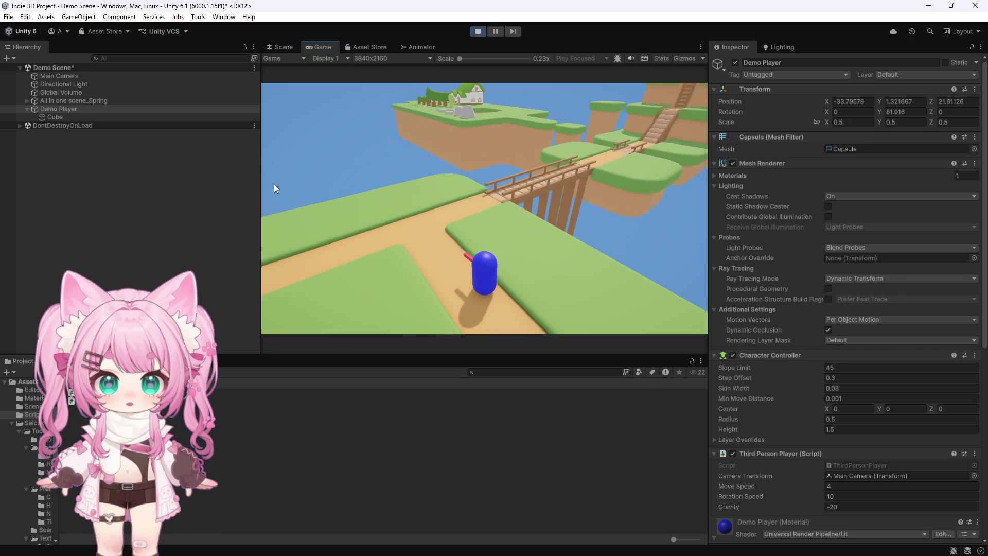
pyautogui.press('s')
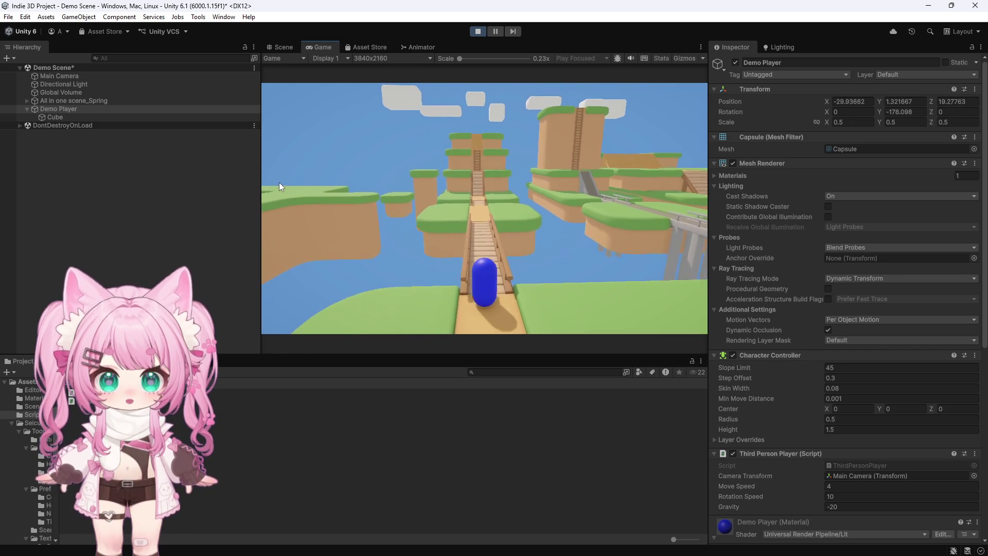
pyautogui.press('s')
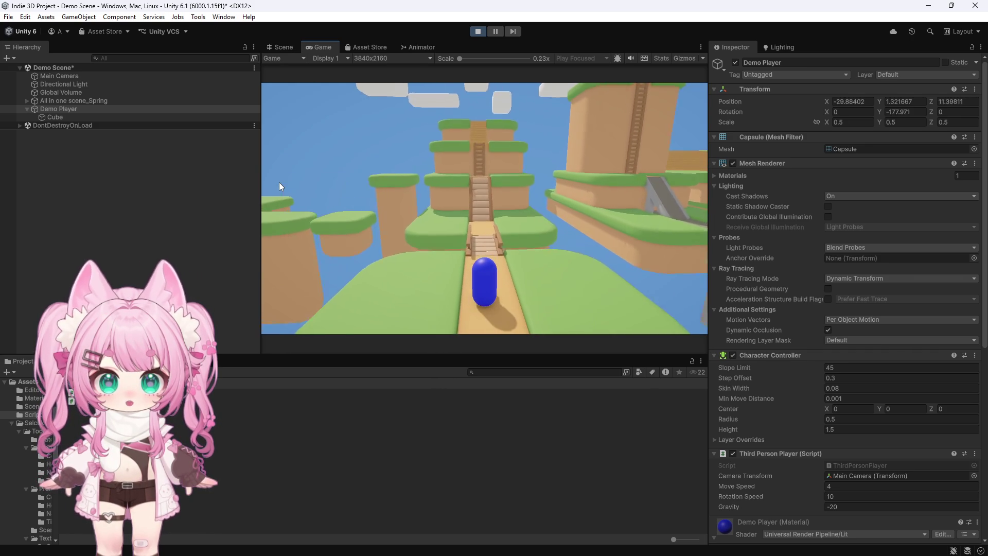
pyautogui.press('s')
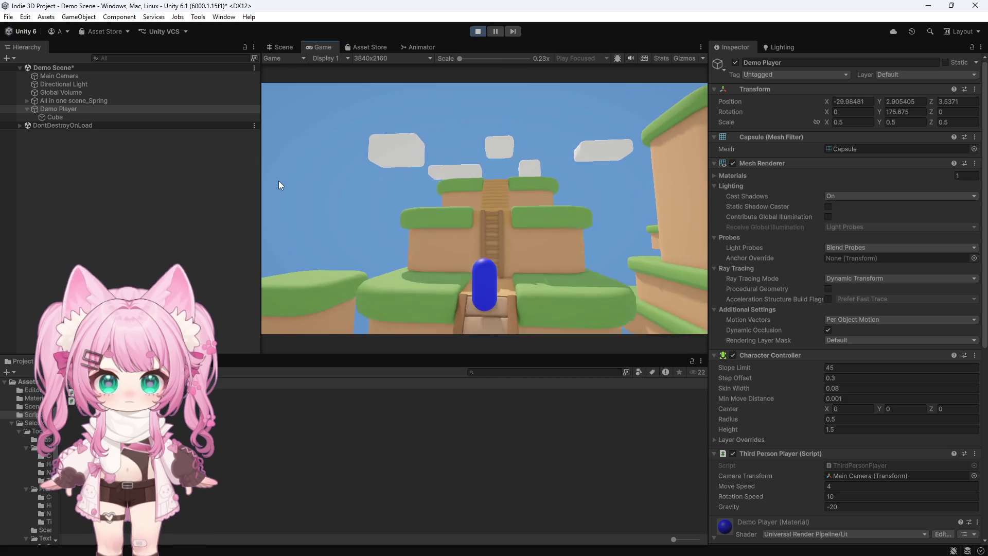
pyautogui.press('s')
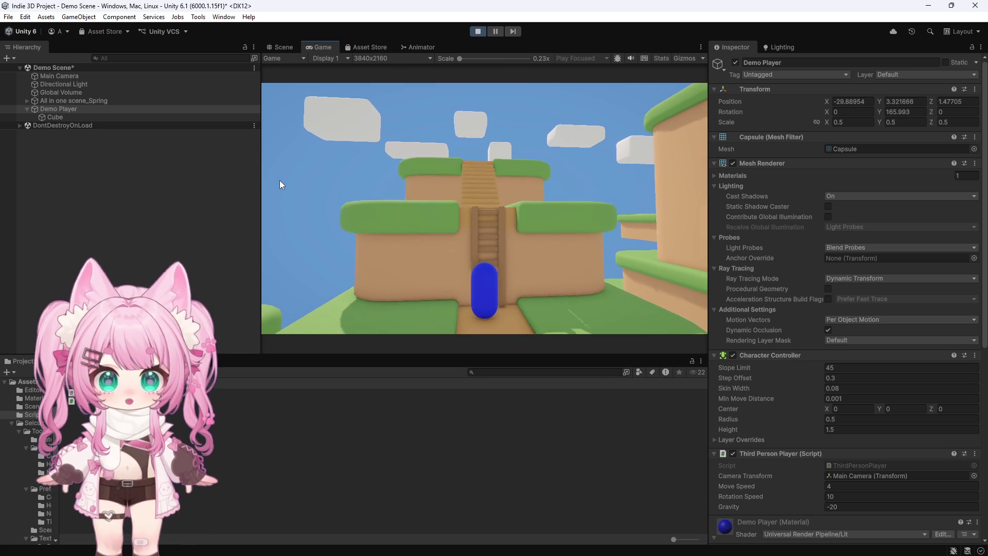
pyautogui.moveTo(280, 180); pyautogui.dragTo(288, 141)
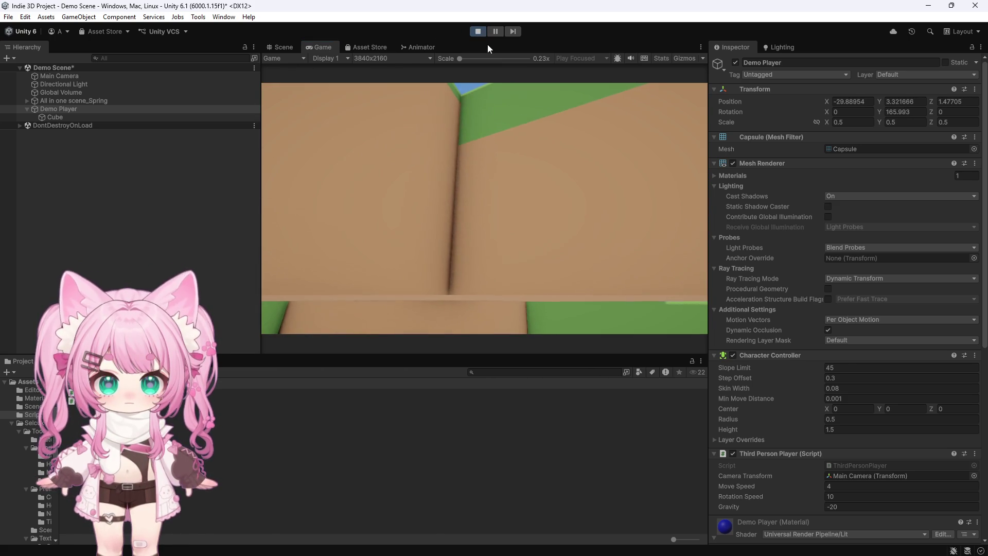
# Stop the playtest, set the Character Controller Slope Limit to 90, and play again.
pyautogui.click(485, 34)
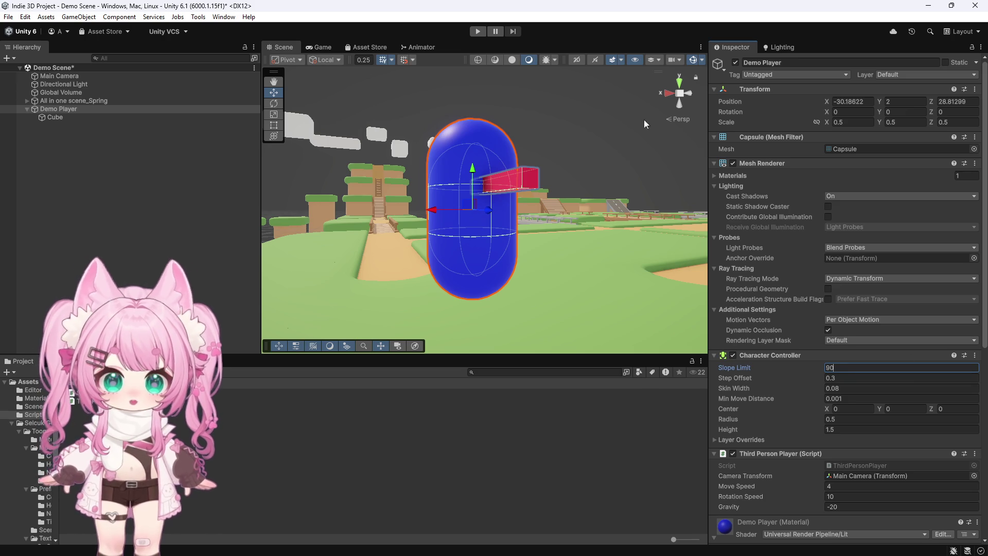
pyautogui.click(477, 31)
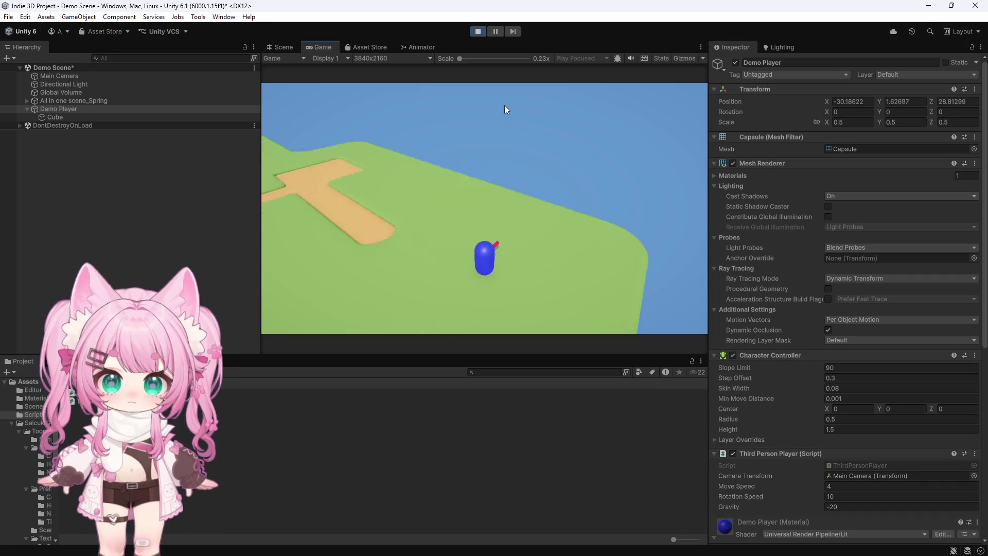
# Climb the stairs with Slope Limit 90, look right and left on the upper level, then descend.
pyautogui.press('w')
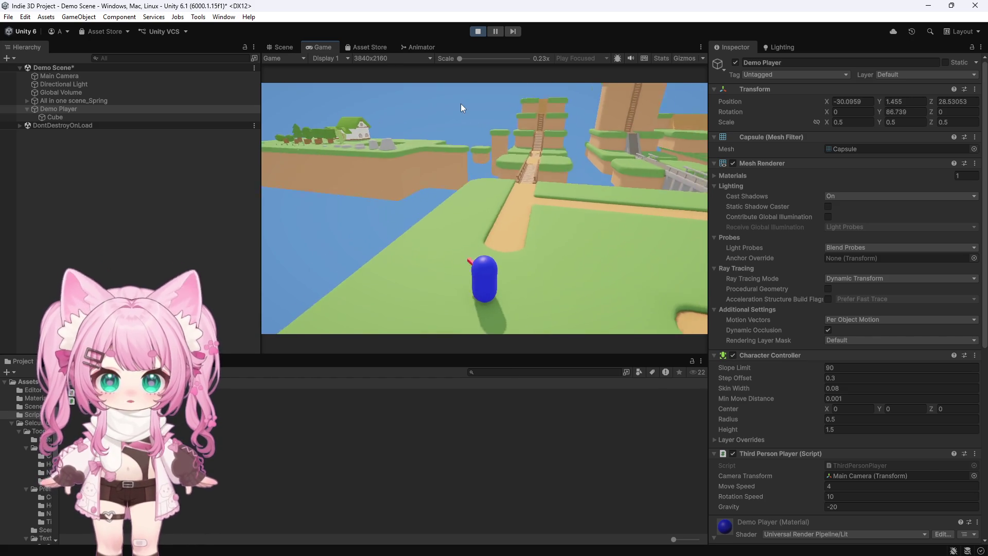
pyautogui.press('w')
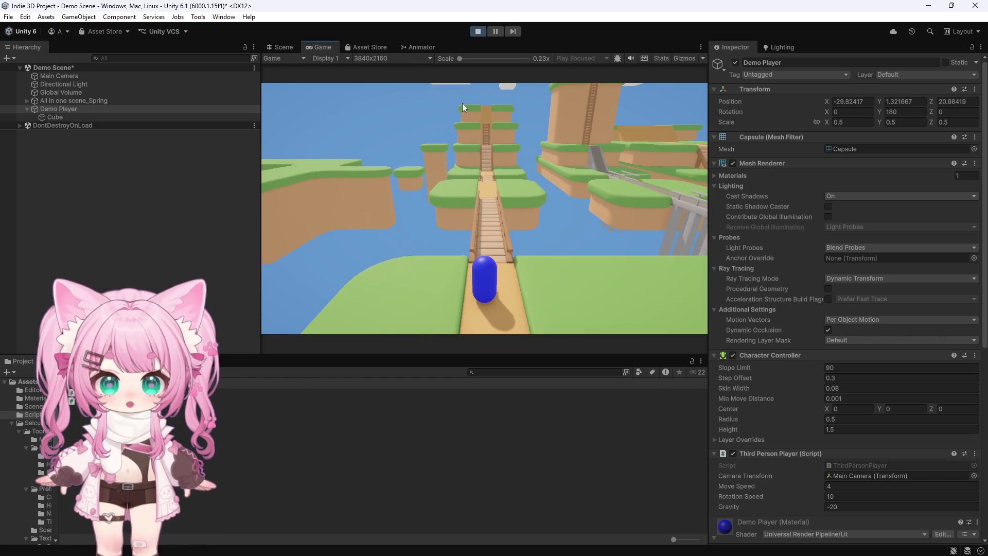
pyautogui.press('w')
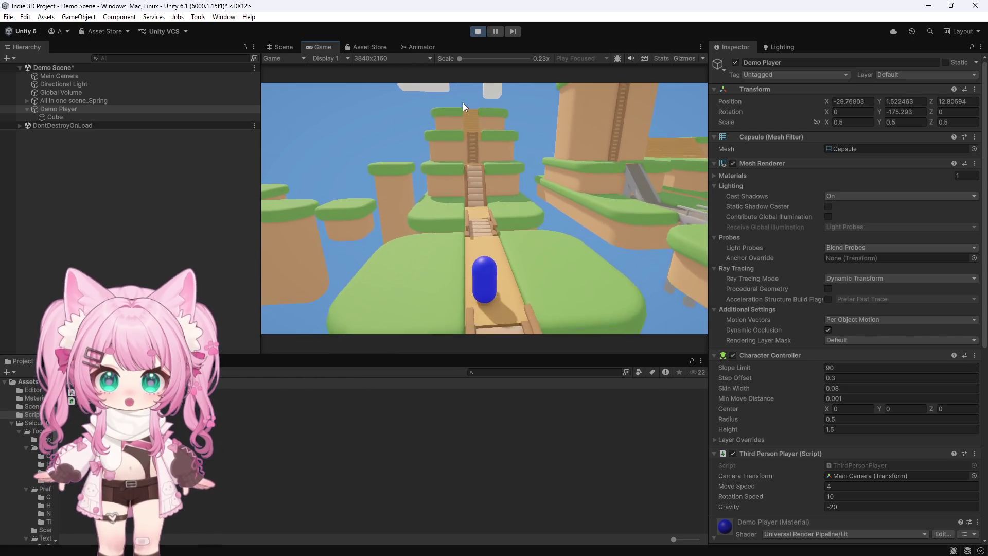
pyautogui.press('w')
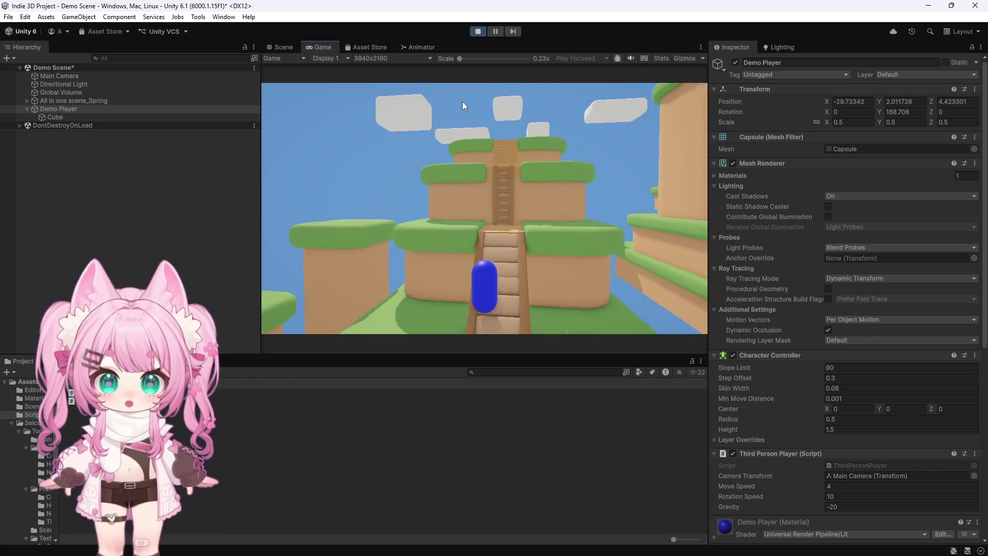
pyautogui.press('w')
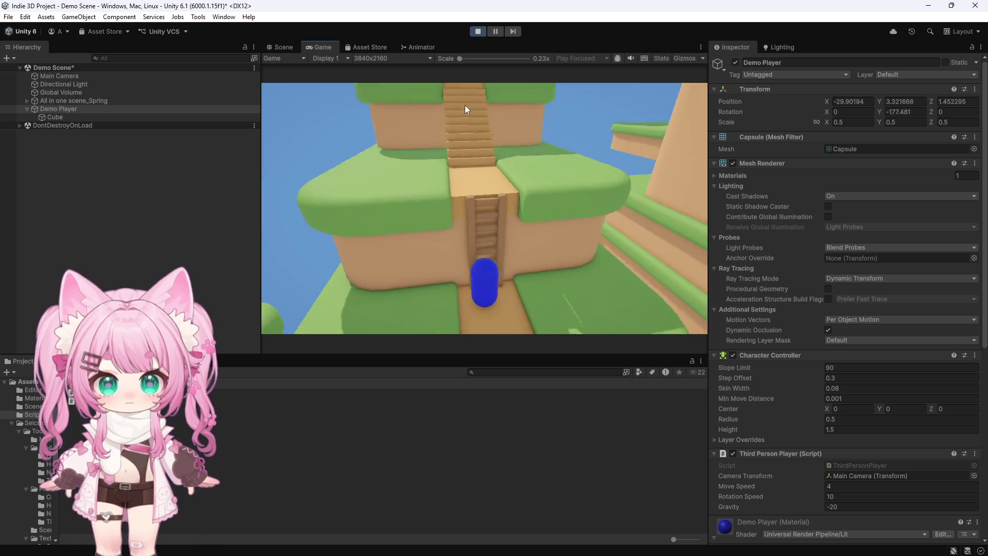
pyautogui.press('d')
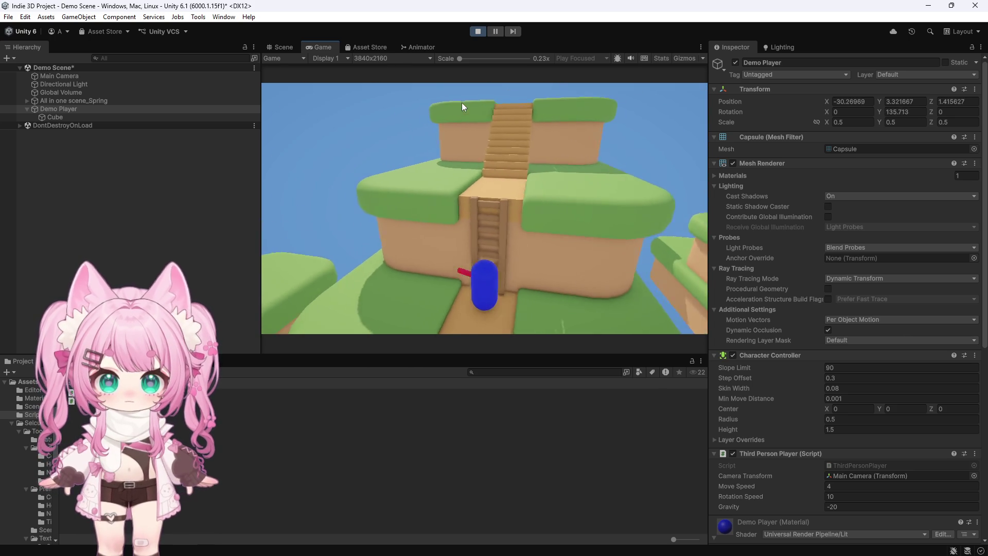
pyautogui.press('w')
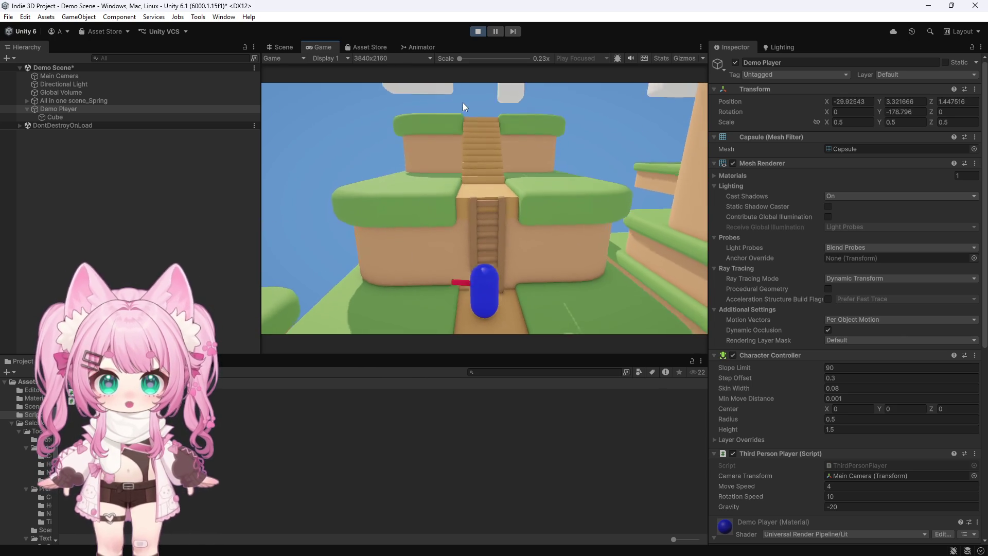
pyautogui.press('a')
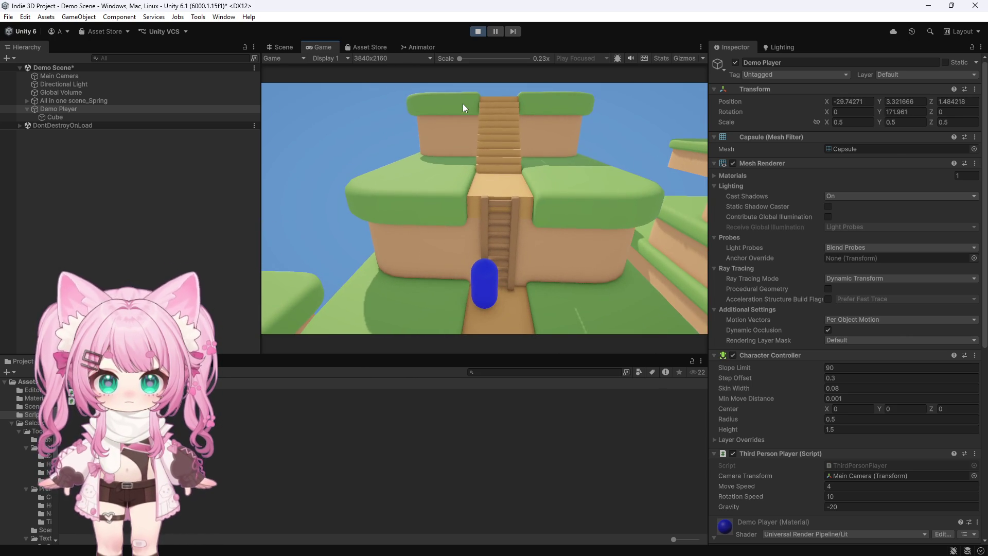
pyautogui.press('w')
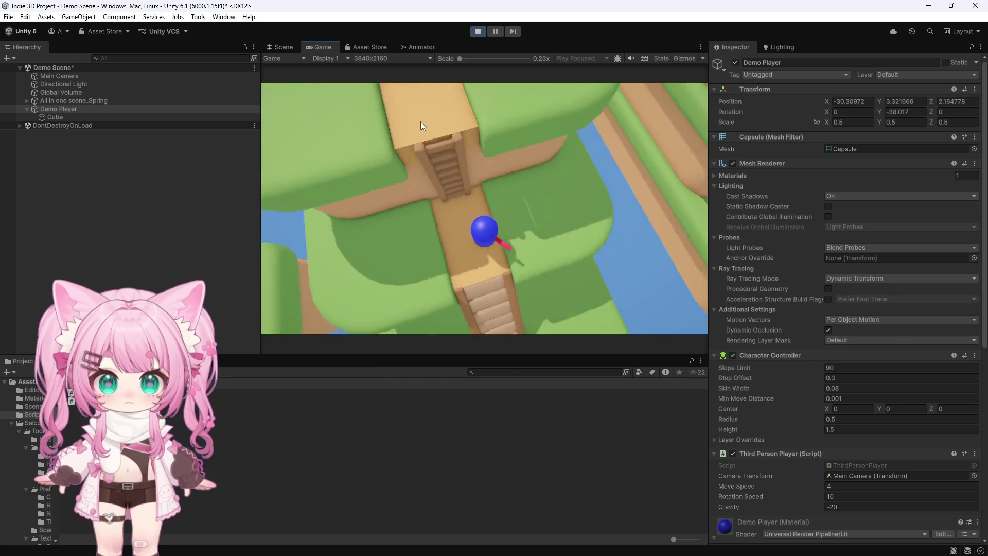
pyautogui.press('w')
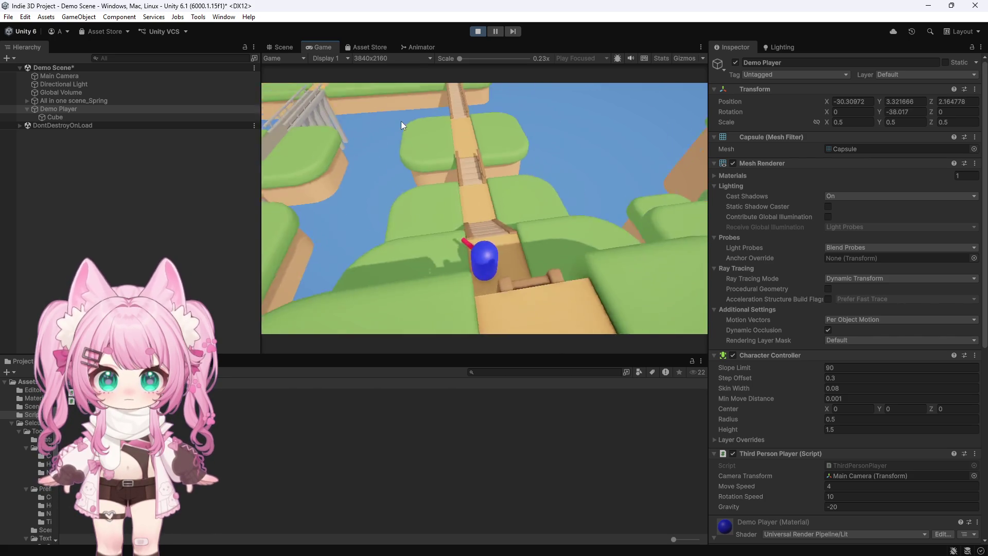
pyautogui.press('w')
pyautogui.press('w')
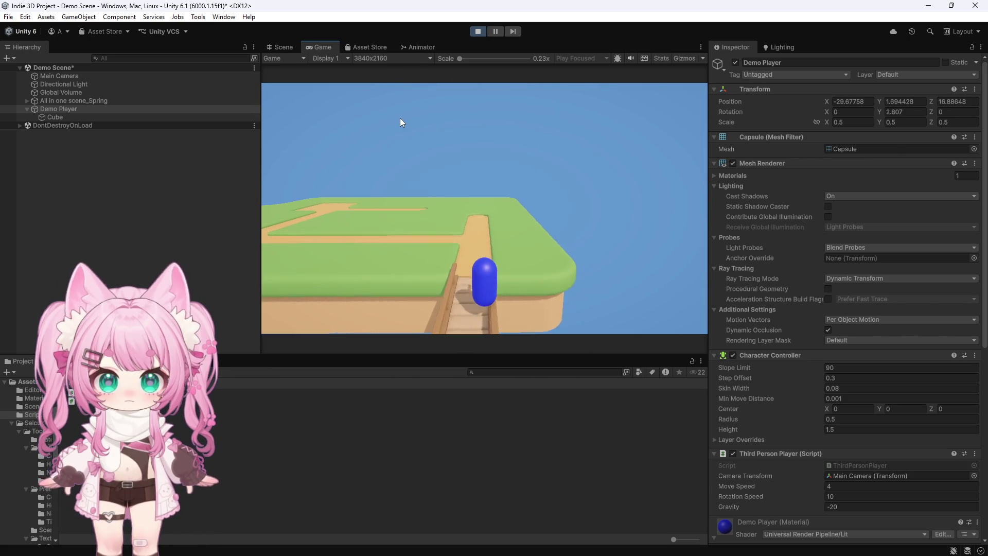
# Walk back along the bridge and climb the stairs to the upper level, viewed from above.
pyautogui.press('s')
pyautogui.press('a')
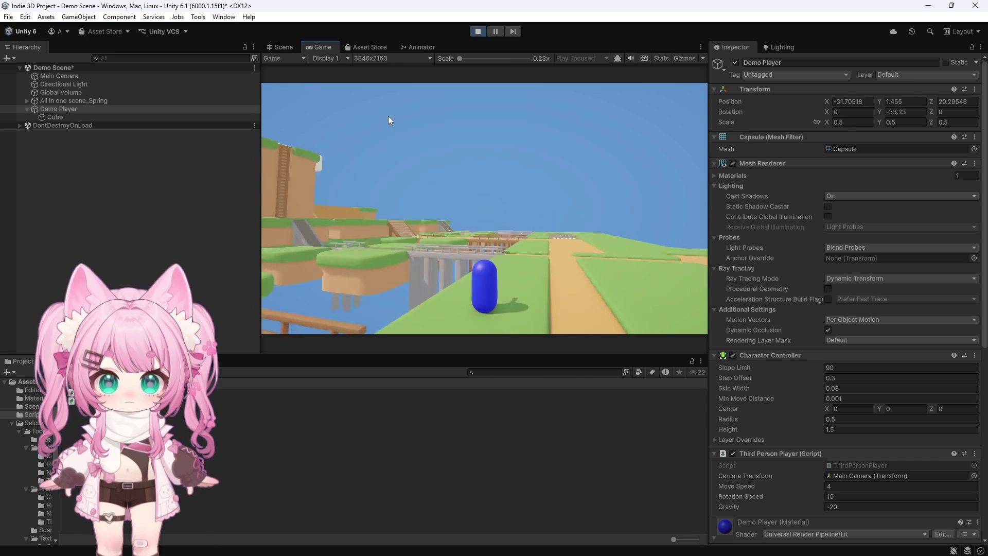
pyautogui.press('w')
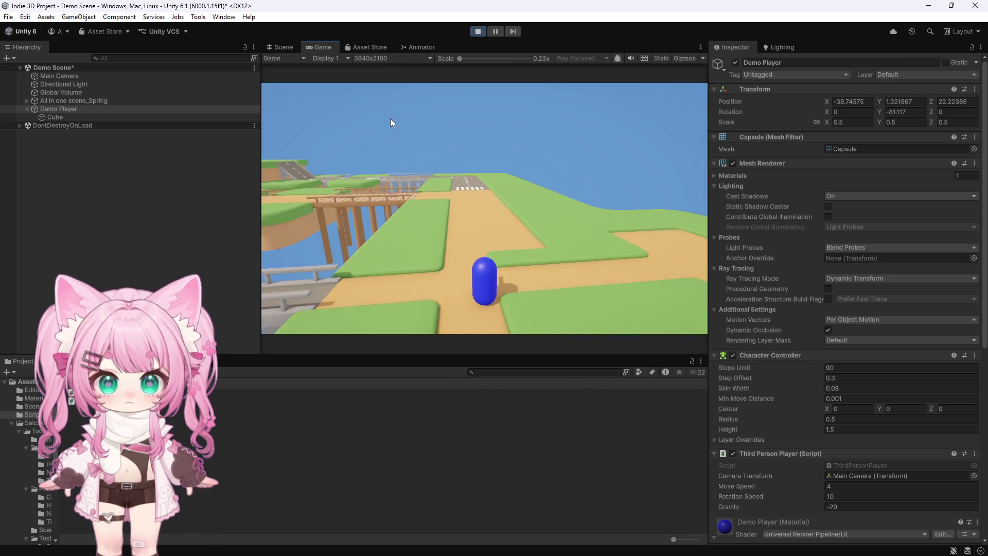
pyautogui.press('s')
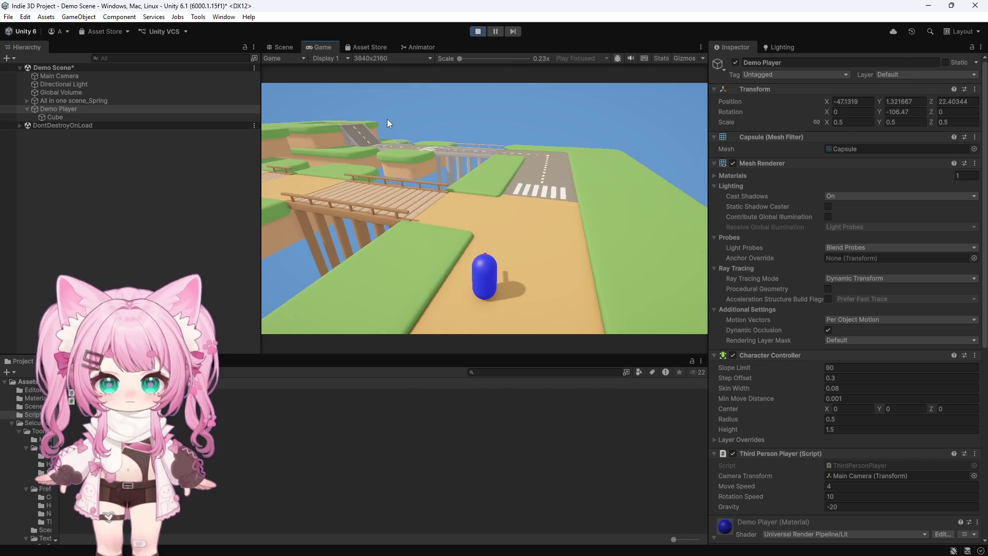
pyautogui.press('s')
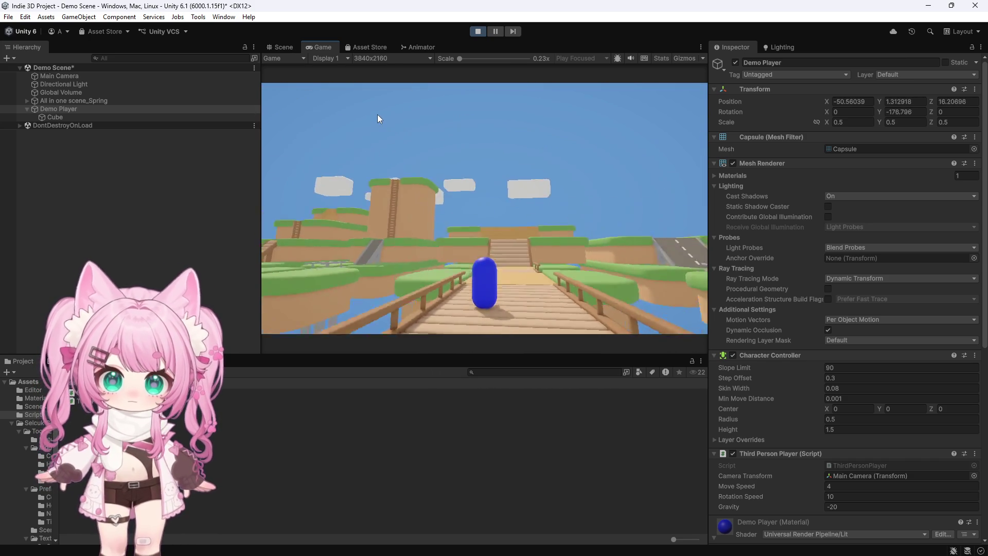
pyautogui.press('s')
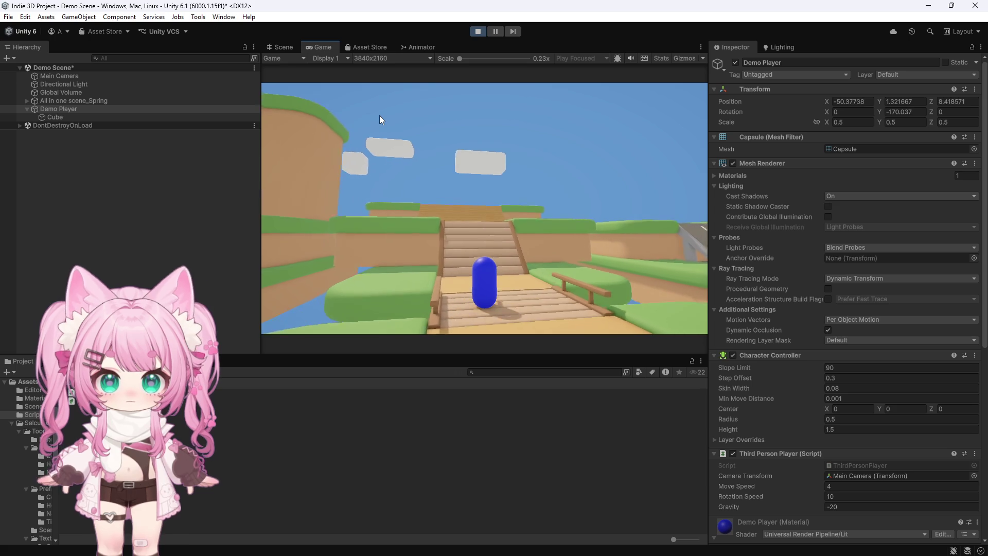
pyautogui.press('s')
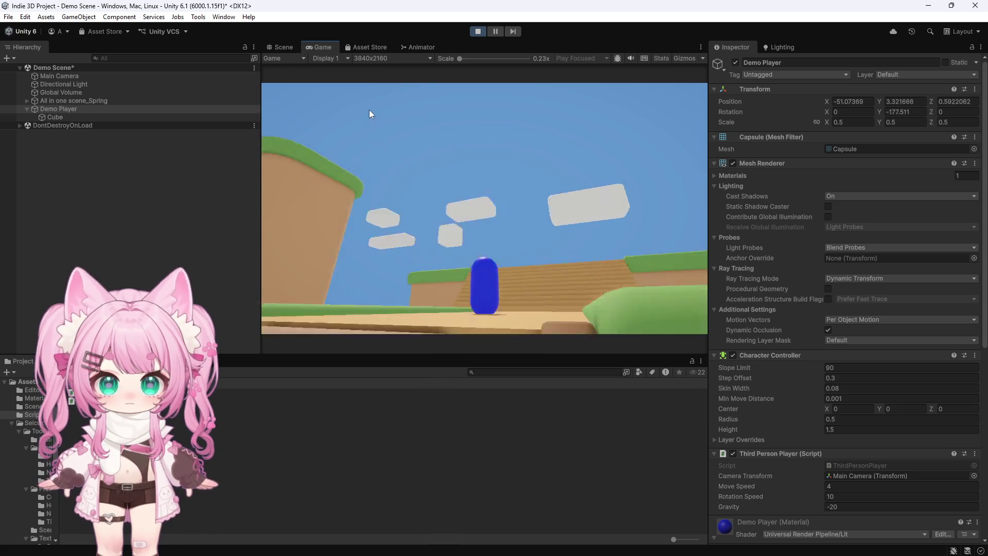
pyautogui.press('s')
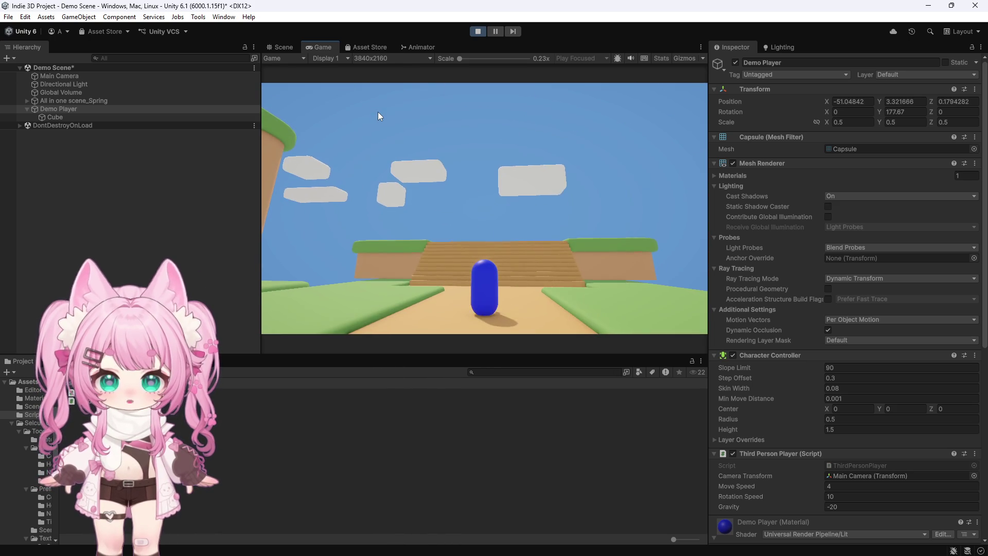
pyautogui.press('s')
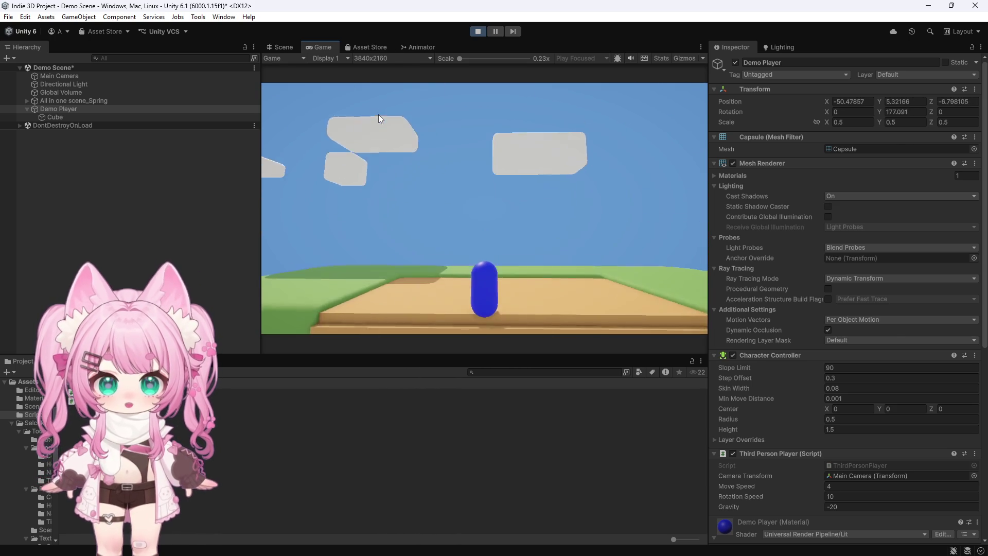
pyautogui.moveTo(369, 116)
pyautogui.mouseDown()
pyautogui.moveTo(344, 140)
pyautogui.moveTo(317, 135)
pyautogui.mouseUp()
# Descend the stairs, cross the wooden bridge, and turn left down the road over the crosswalk.
pyautogui.press('w')
pyautogui.press('w')
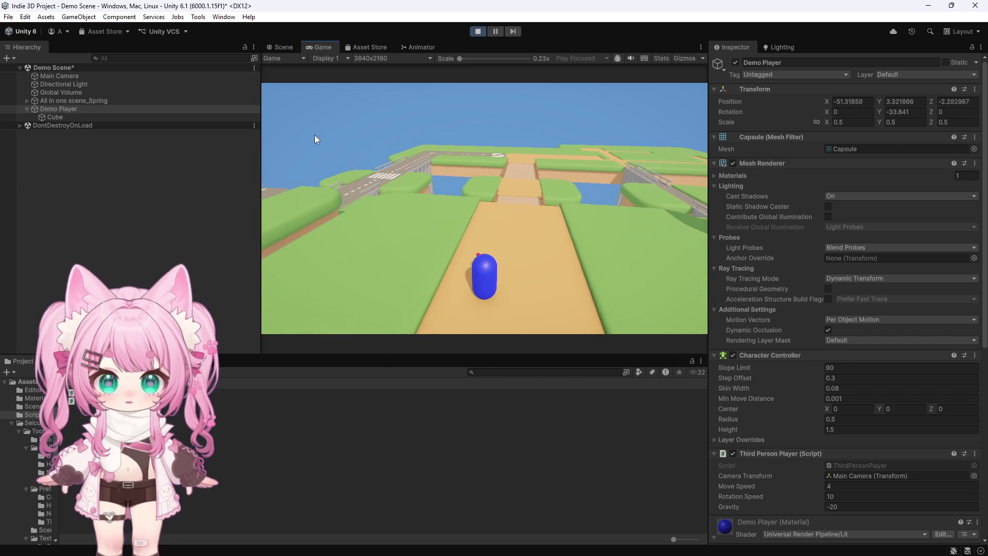
pyautogui.press('w')
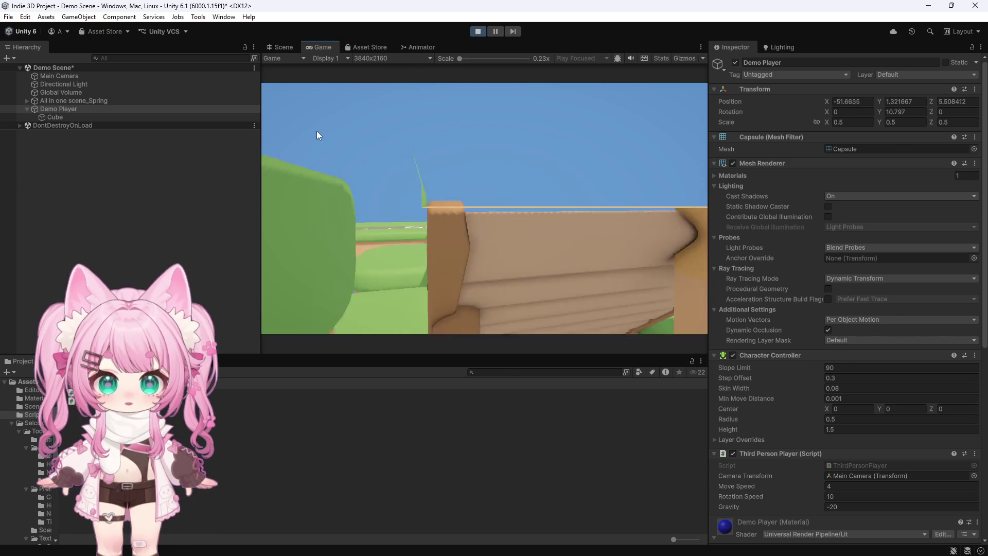
pyautogui.press('w')
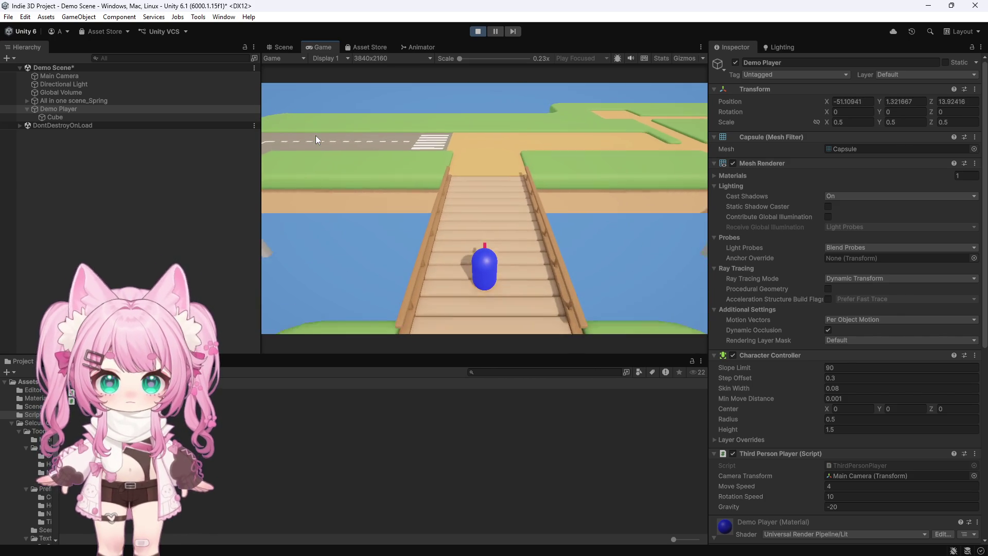
pyautogui.press('w')
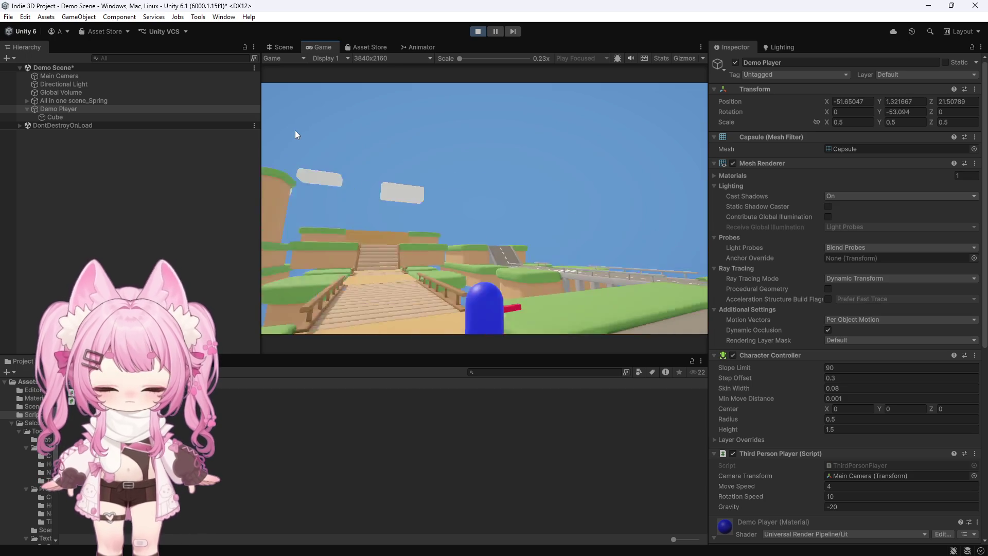
pyautogui.press('a')
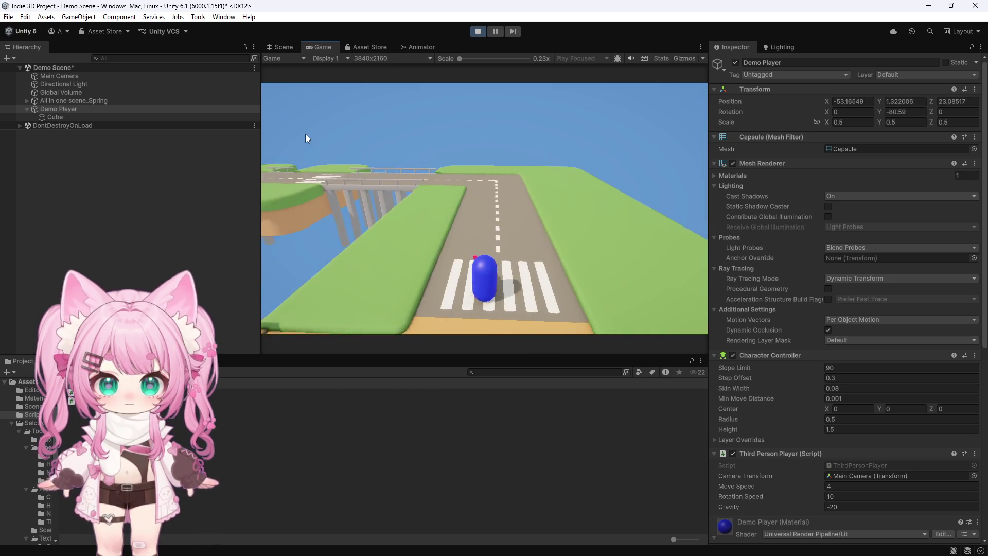
pyautogui.press('a')
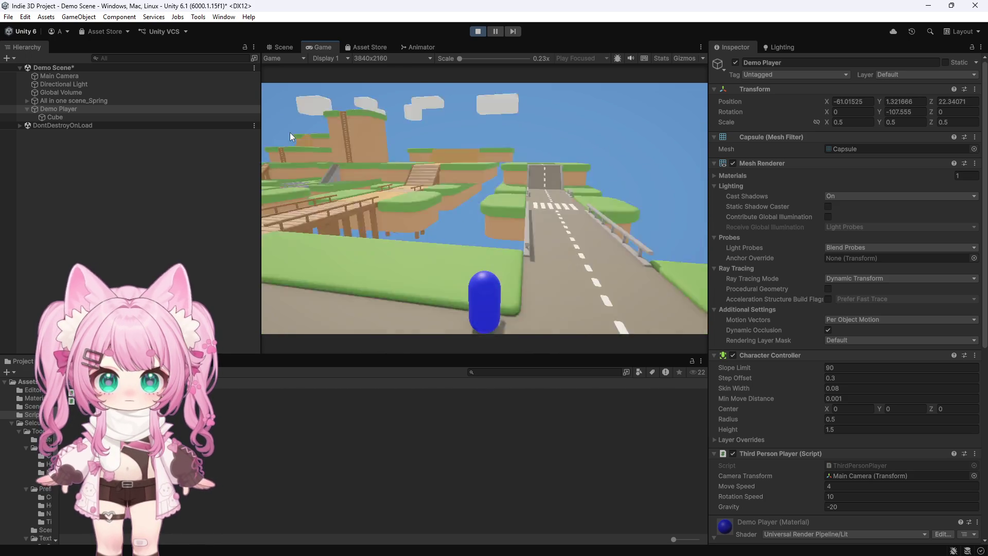
pyautogui.press('w')
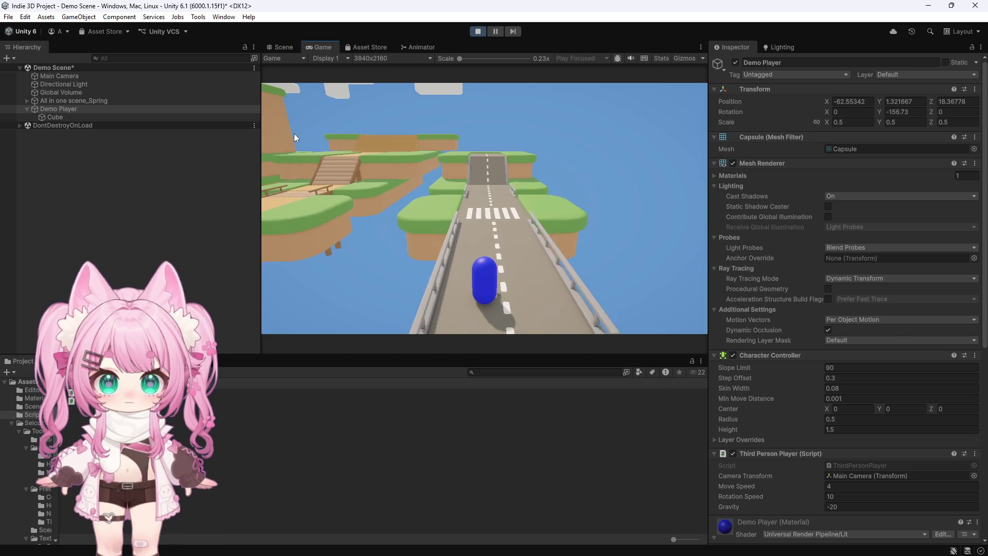
pyautogui.press('w')
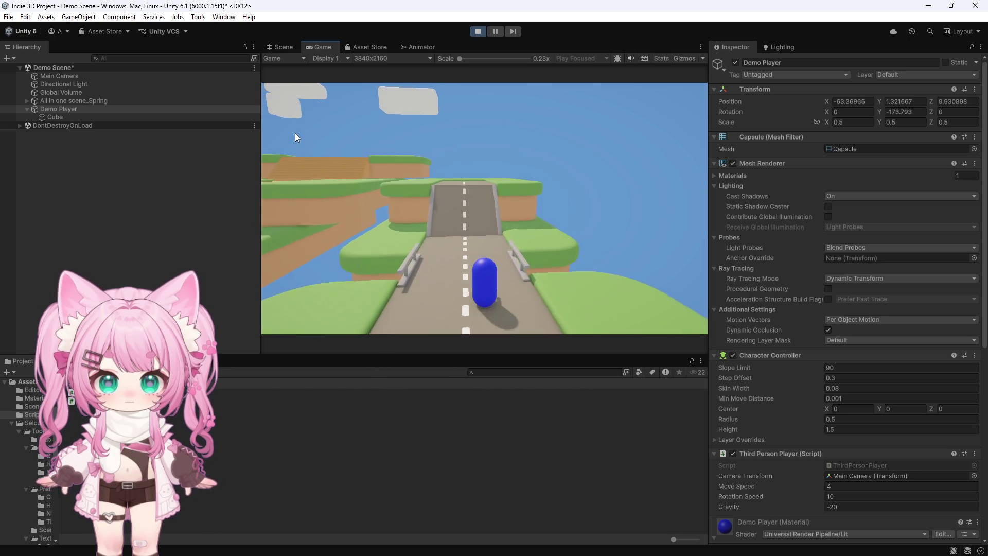